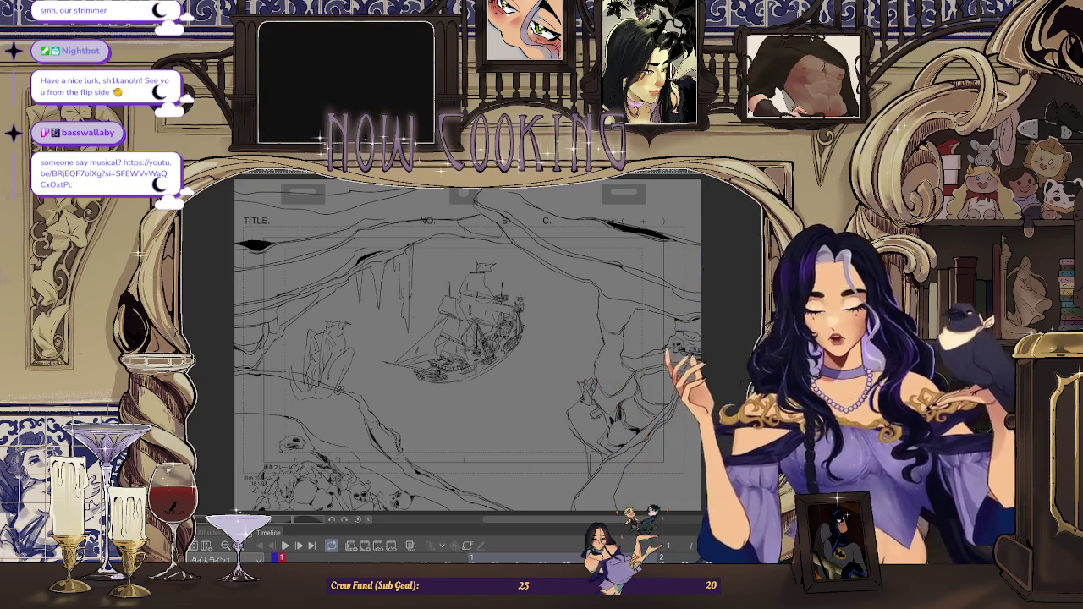
Play the storyboard animation, then step through the frames around frame 41
click(268, 549)
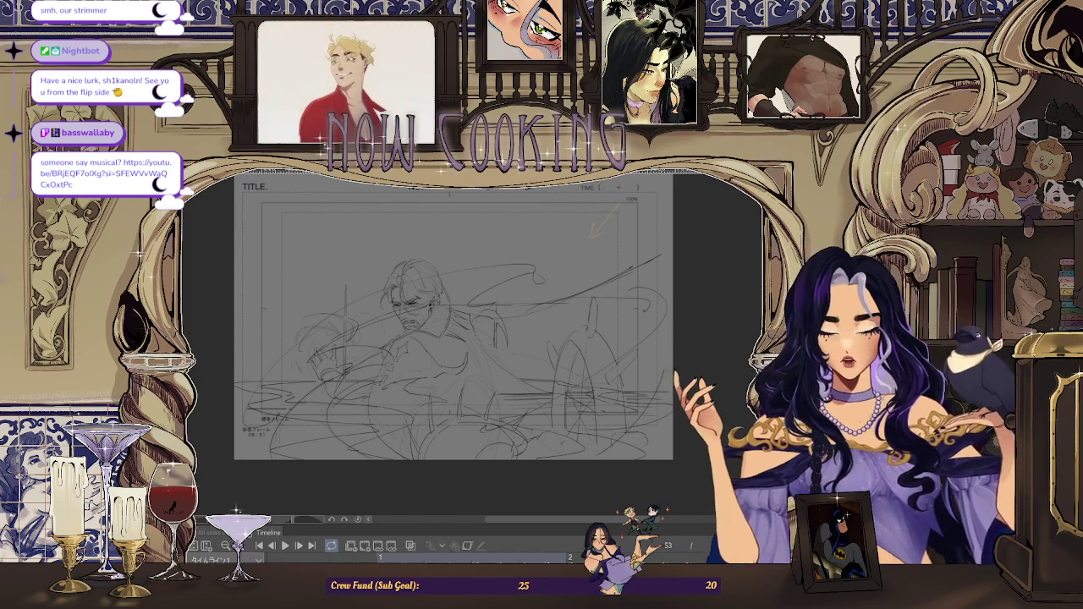
key(space)
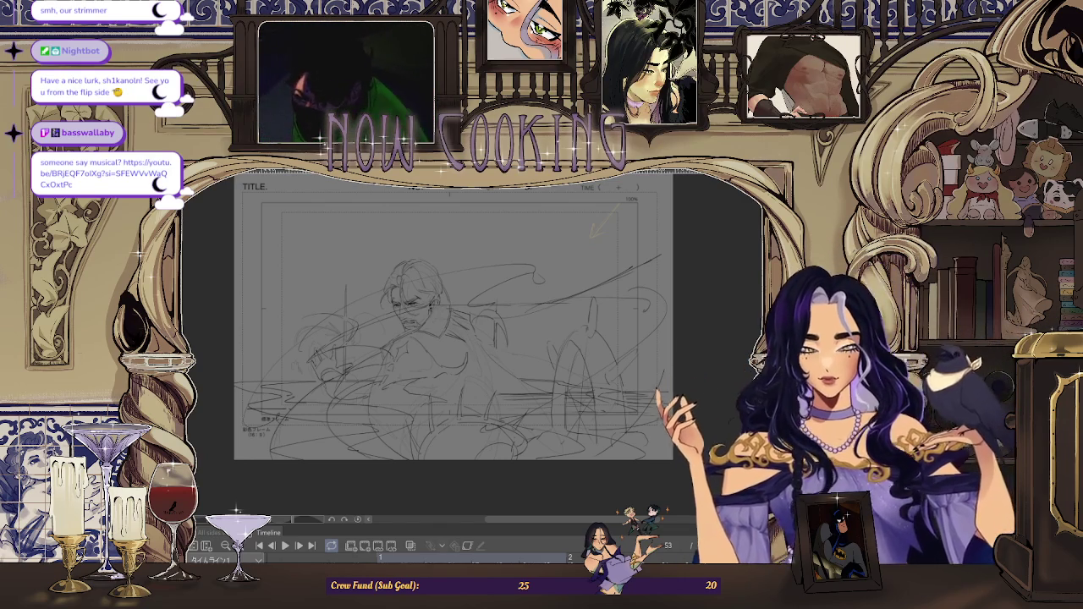
key(Left)
key(Left)
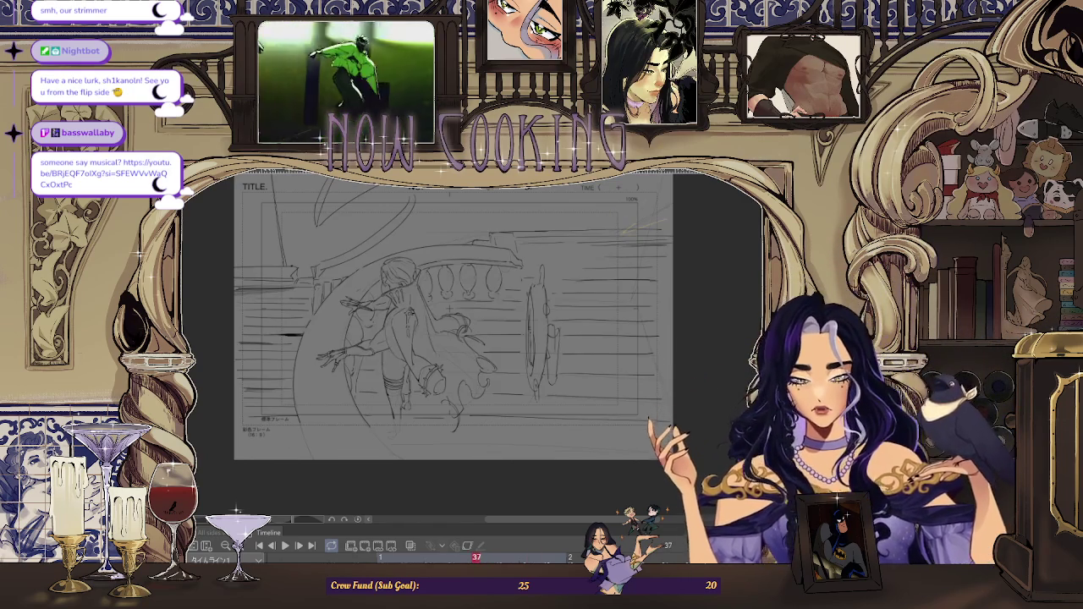
key(Right)
Return to frame 41 and erase its back-view sketch
key(Right)
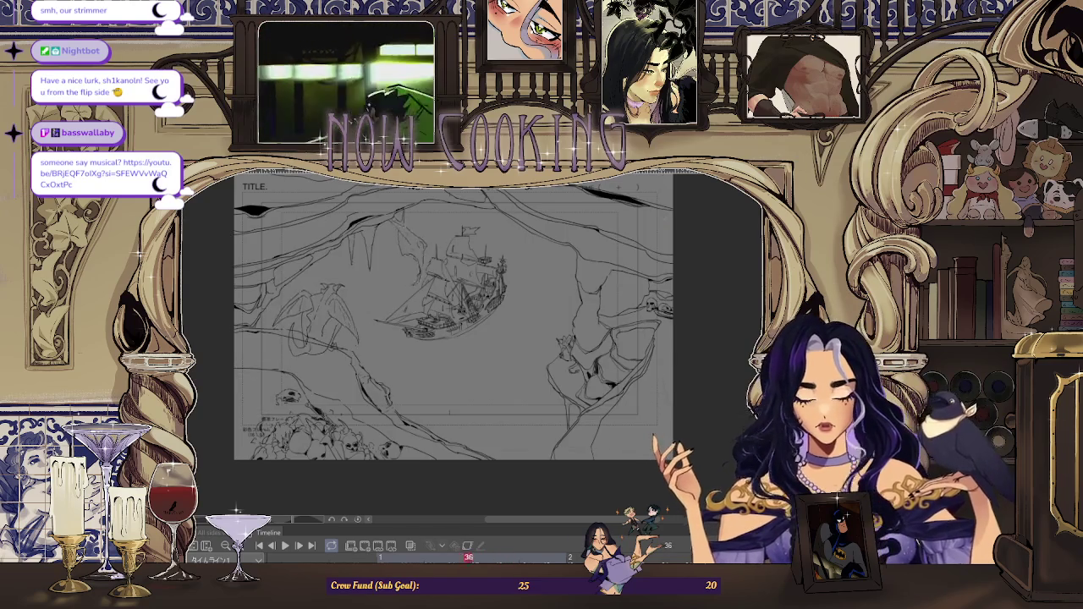
key(Left)
key(Left)
key(Right)
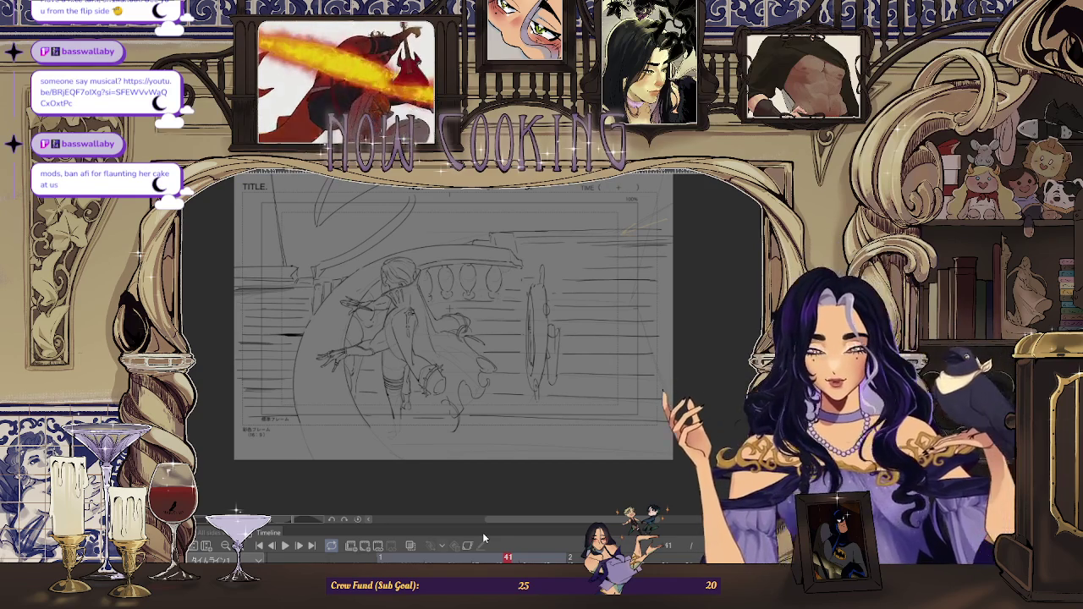
key(Right)
key(Left)
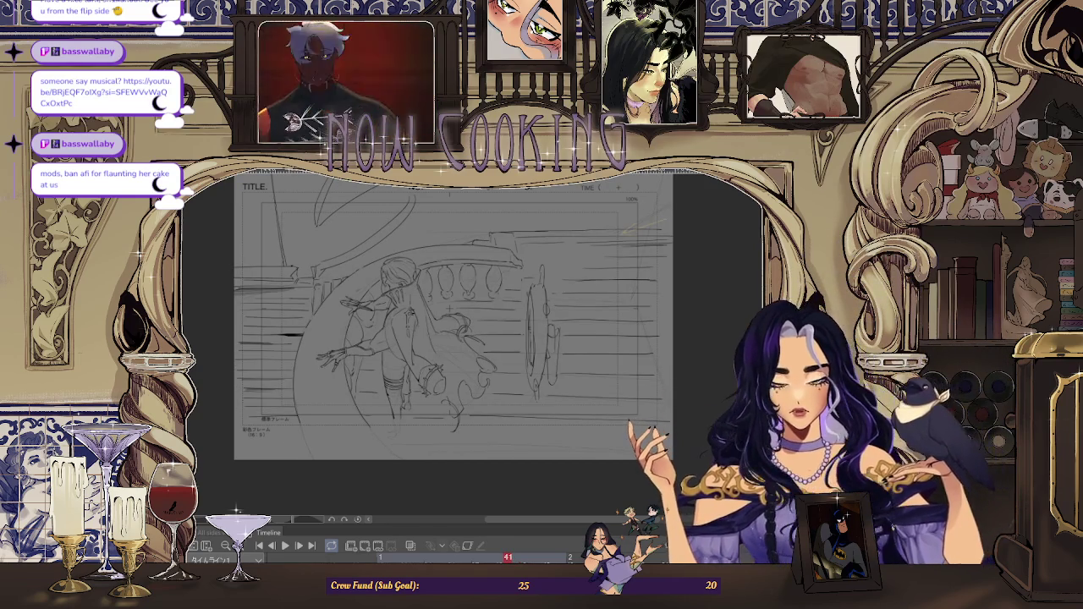
key(Delete)
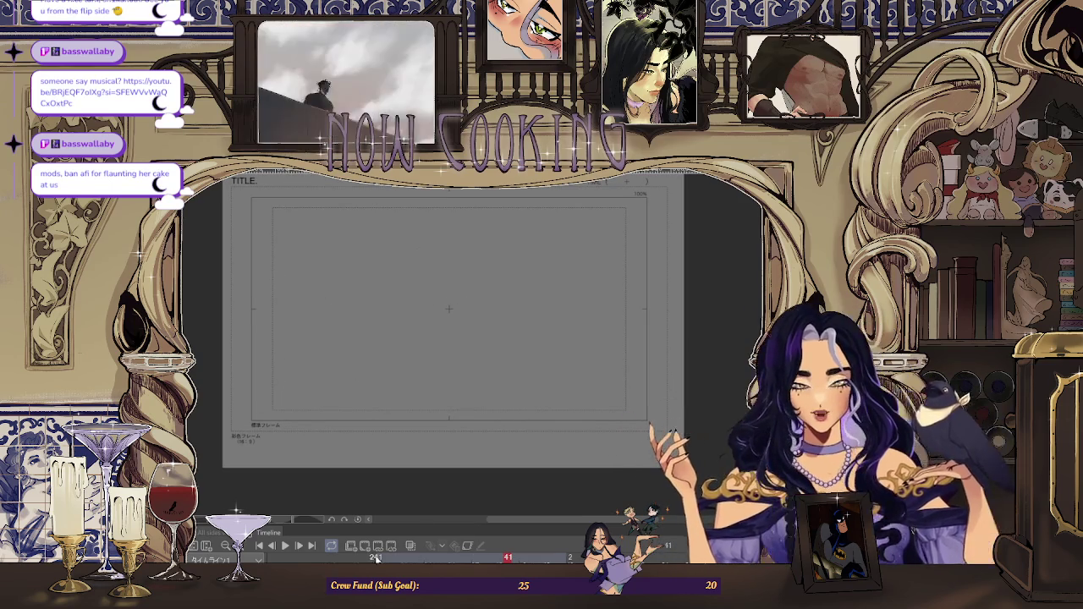
Undo the erasure to restore the frame 41 sketch, then compare it with frame 43
key(ctrl+z)
scroll(495, 317, up, 2)
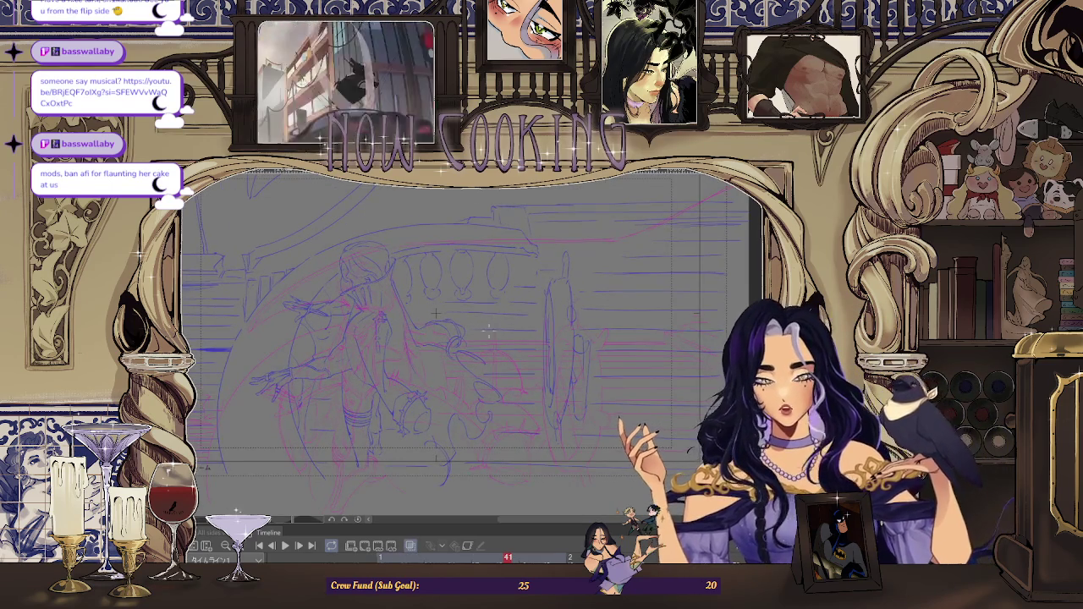
scroll(436, 313, down, 2)
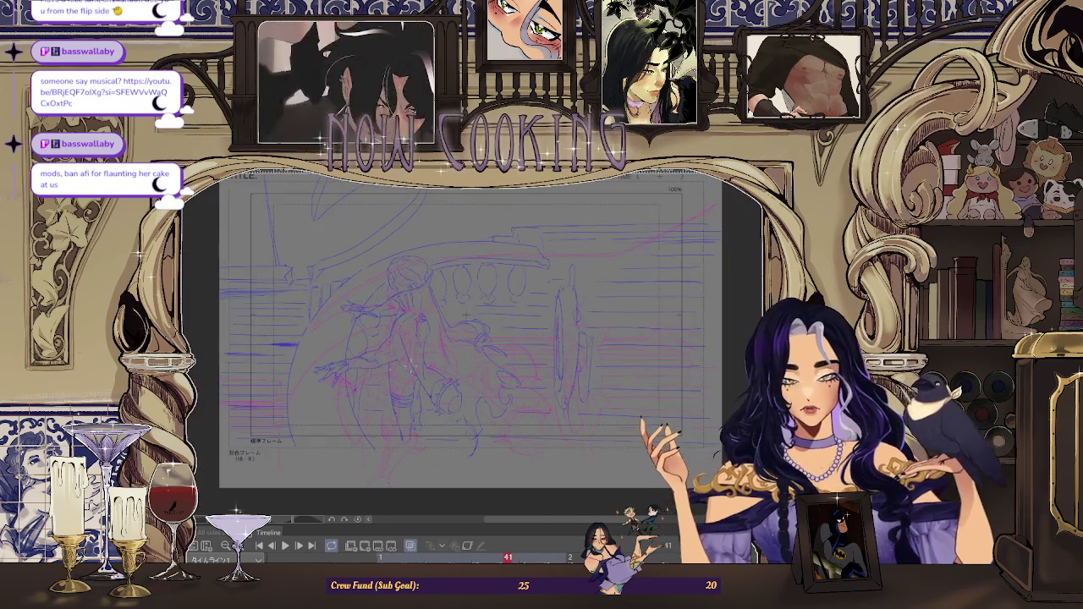
scroll(434, 358, up, 2)
scroll(505, 288, down, 2)
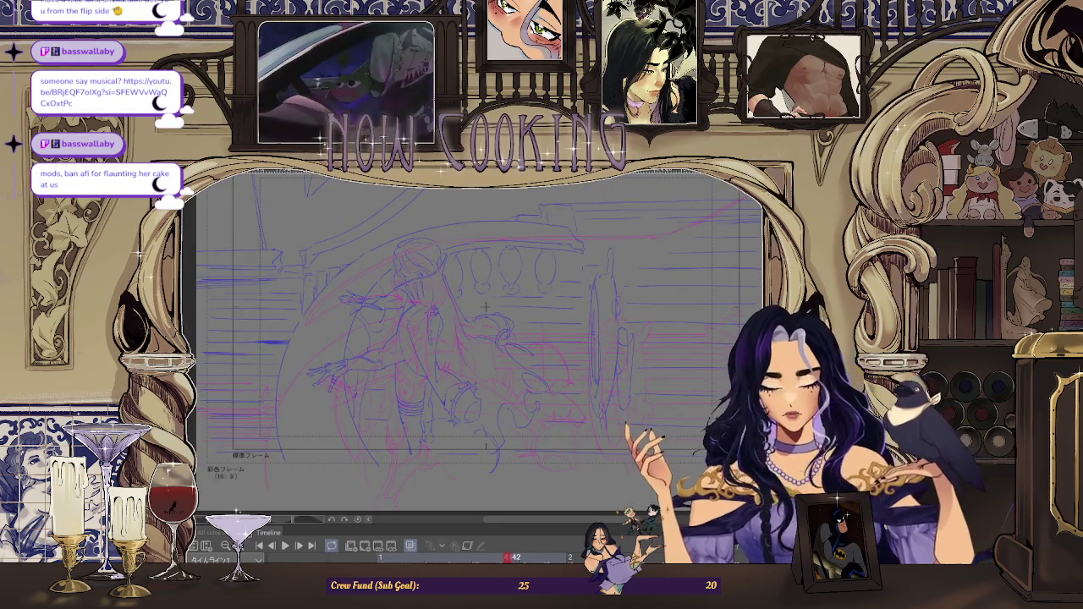
key(Right)
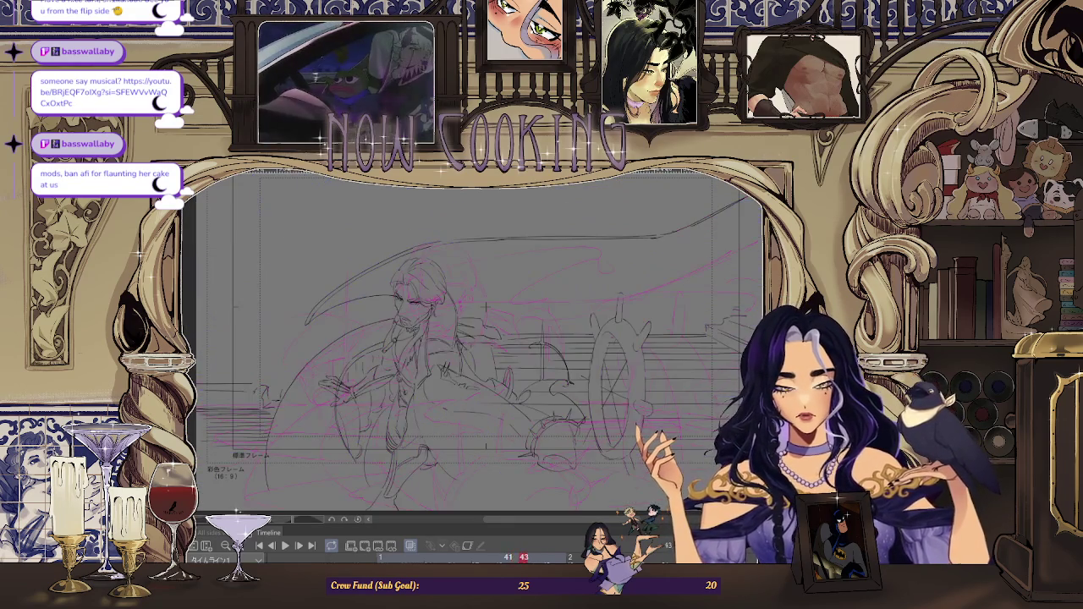
key(Left)
key(Left)
Flip between frames 37, 41 and 43, and hide the background balusters and railing lines
scroll(602, 372, up, 2)
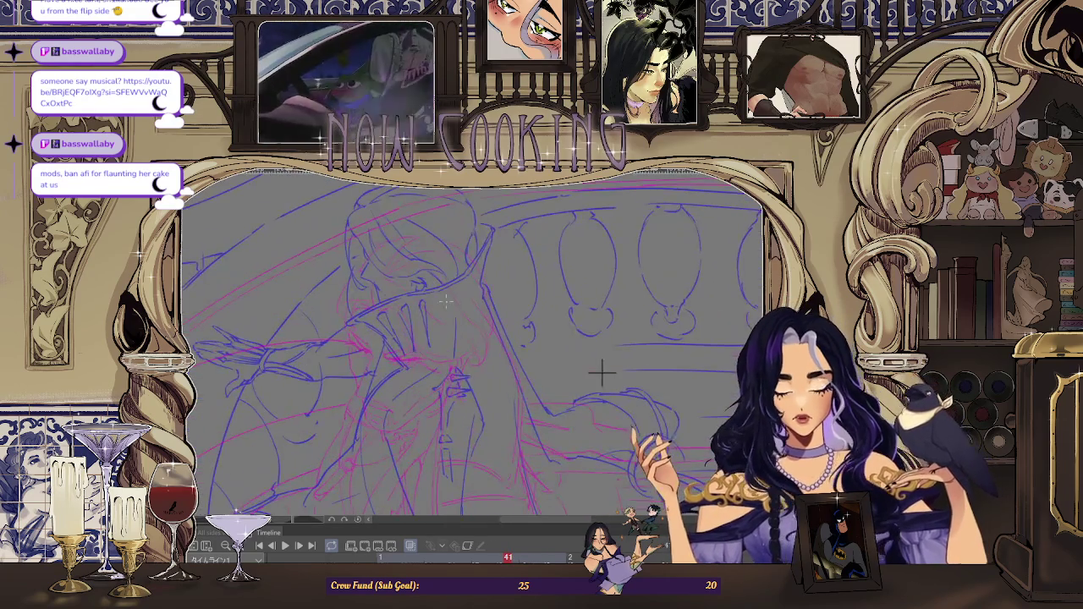
key(Right)
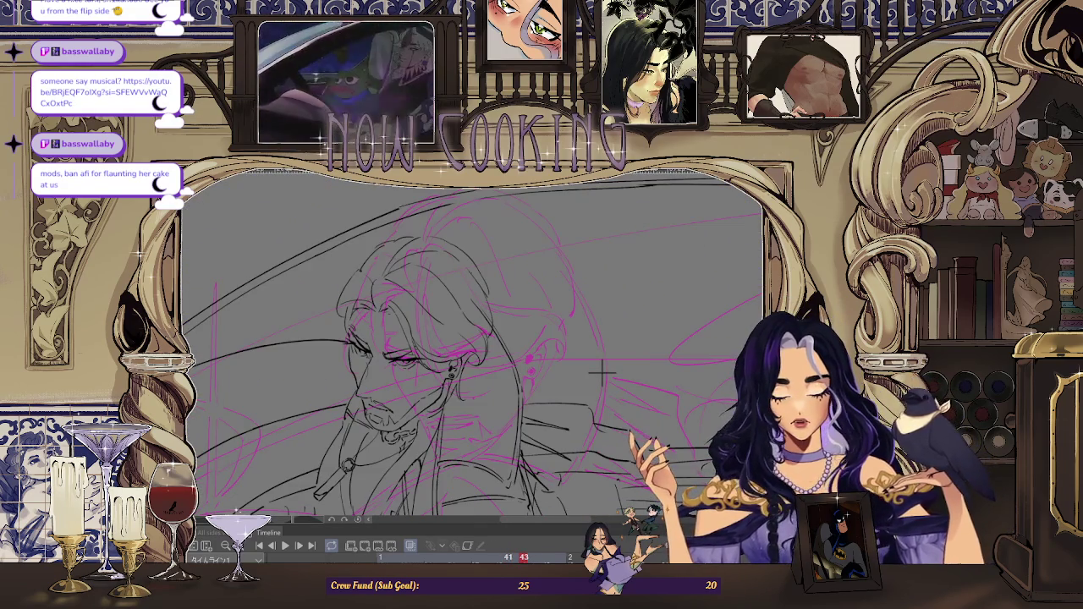
key(Left)
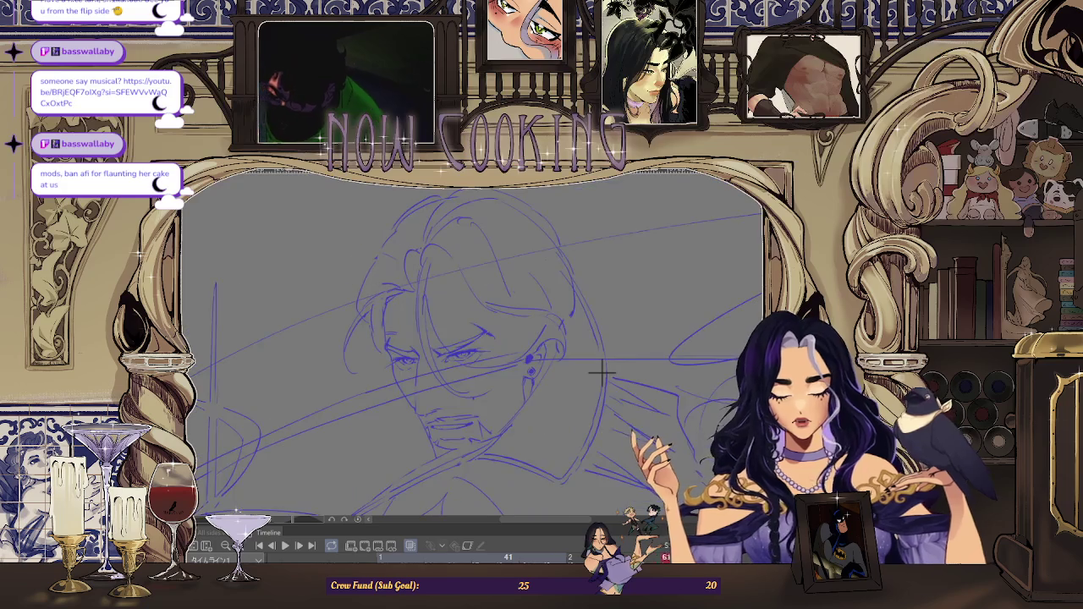
key(Right)
key(Right)
key(Right)
key(Right)
key(Right)
key(Right)
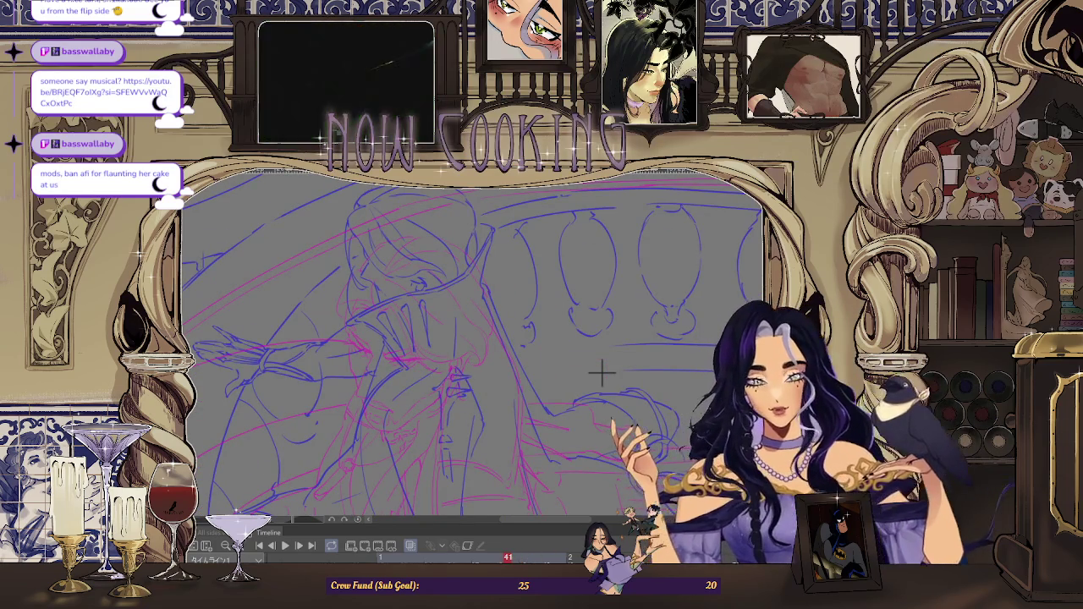
key(Right)
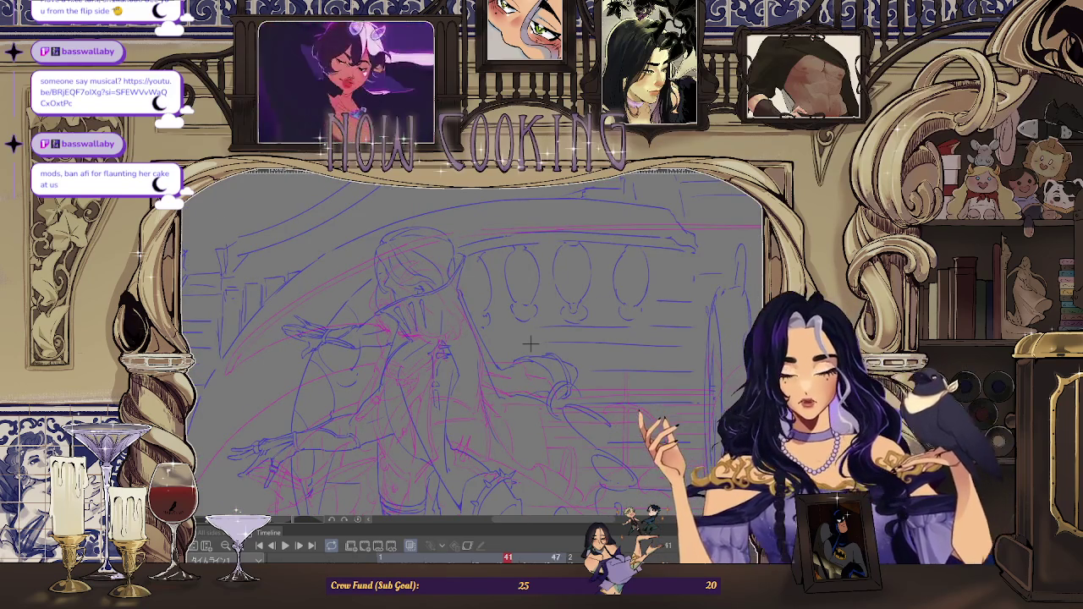
key(Left)
key(Left)
key(Left)
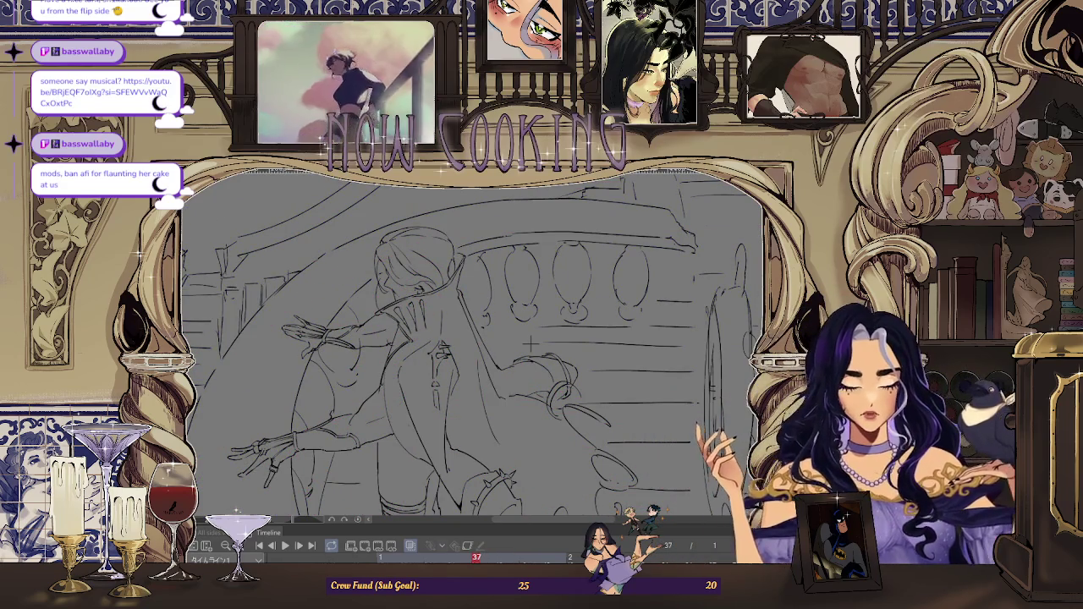
key(ctrl+z)
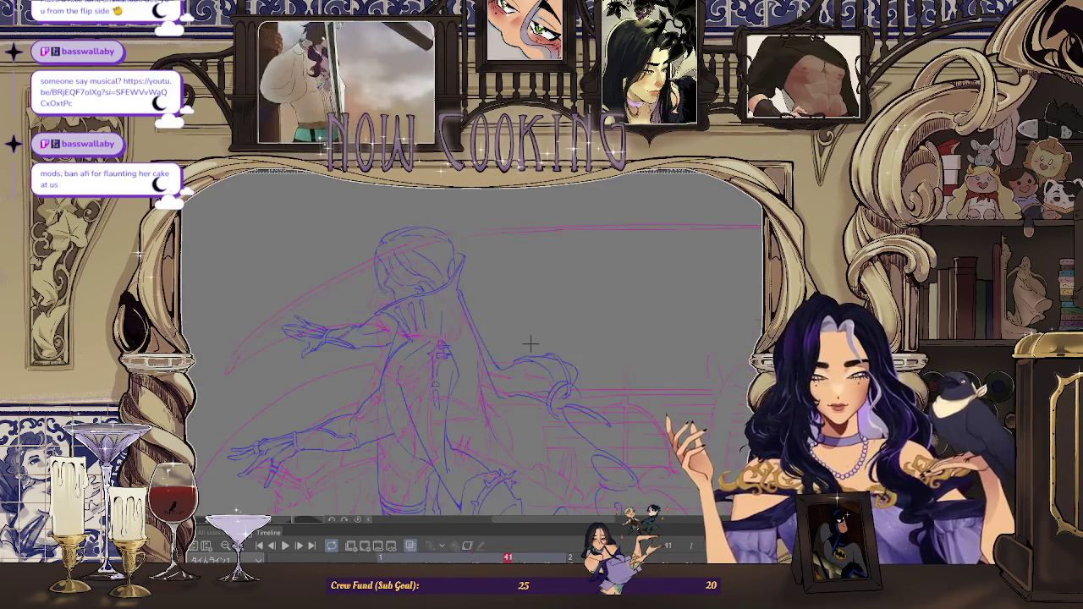
Check the full frame 41 border, then switch to the coloured two-character illustration
key(Right)
key(Right)
key(Right)
key(Right)
key(Left)
key(Left)
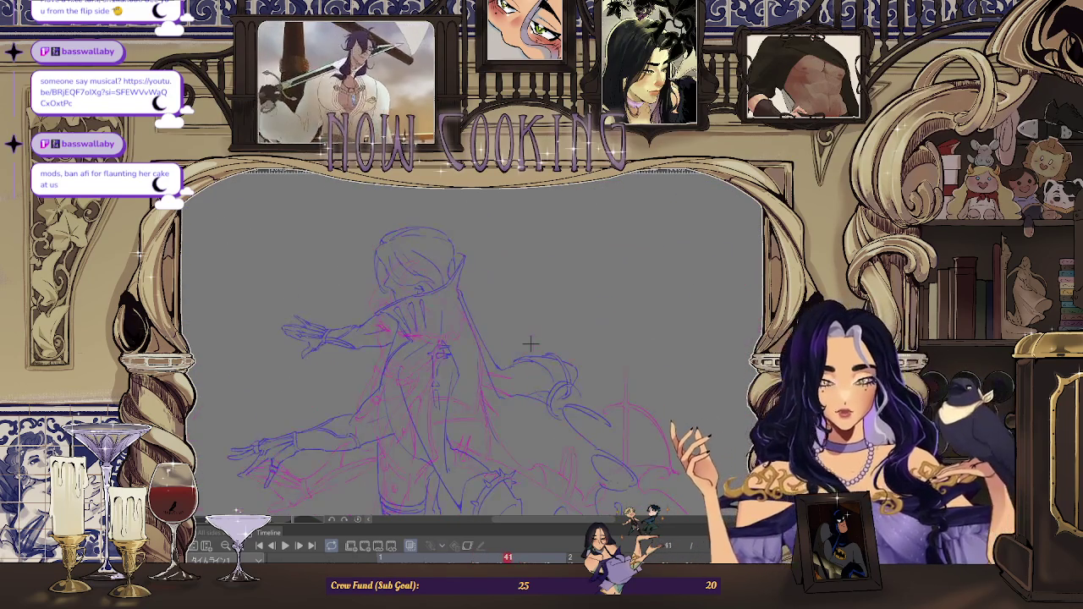
key(ctrl+minus)
key(ctrl+plus)
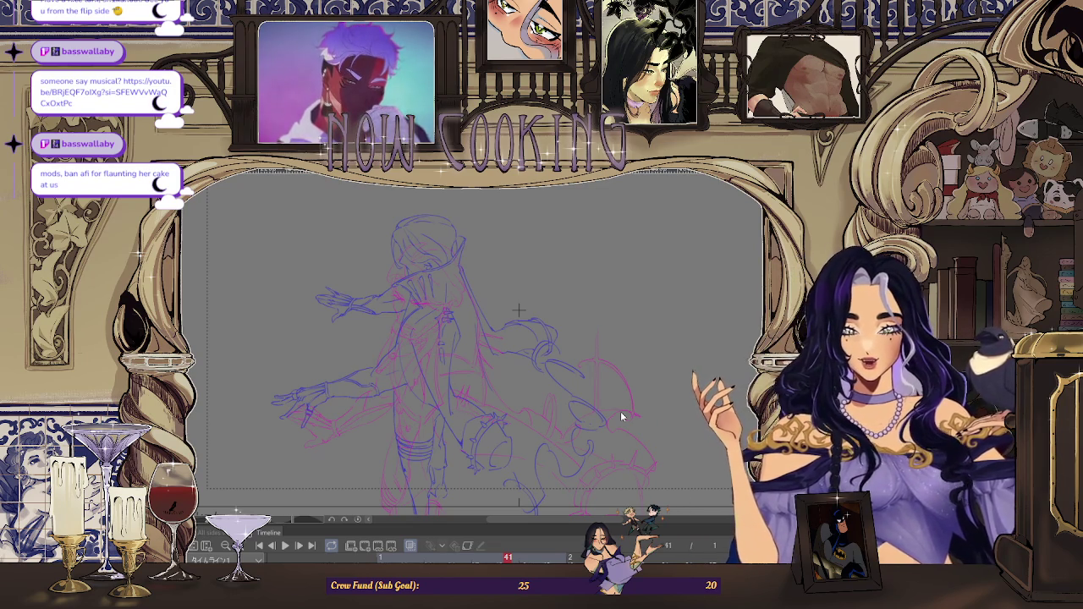
key(ctrl+Tab)
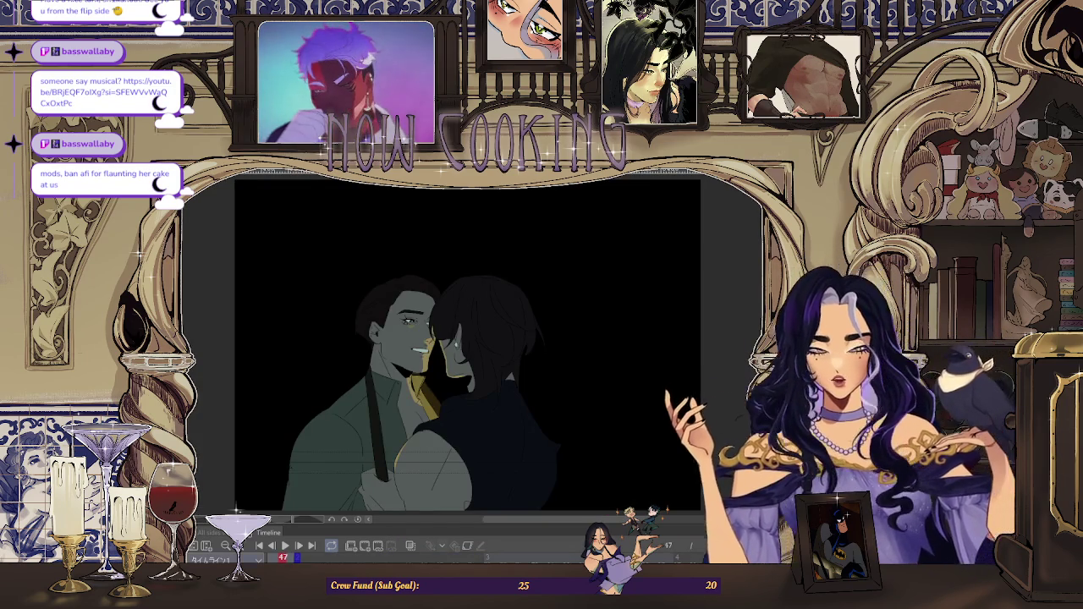
Loop the coloured two-character animation, then go back to the blue and pink storyboard sketch
key(space)
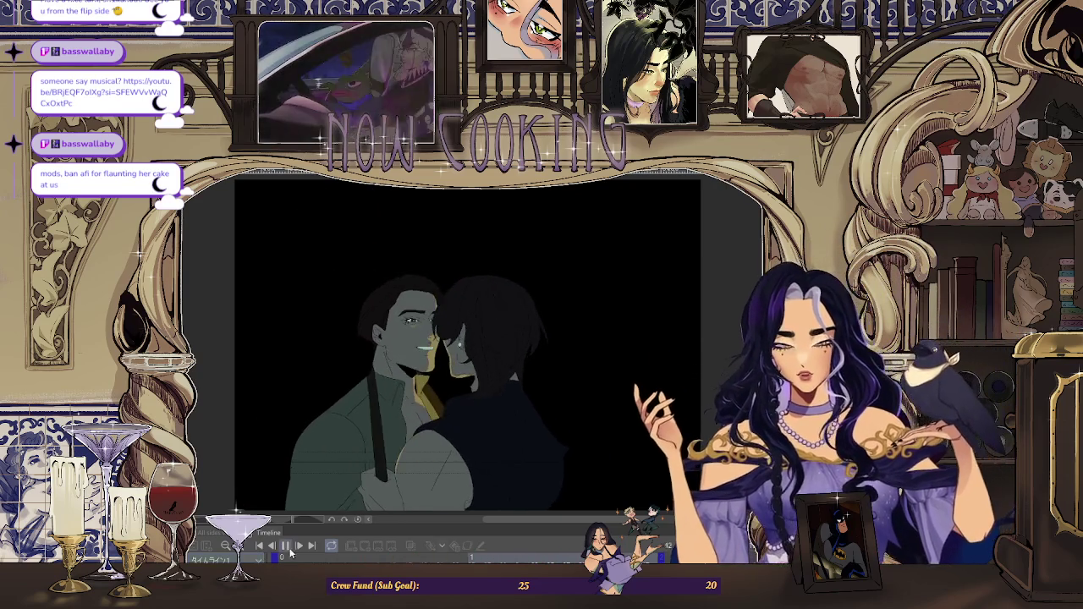
key(ctrl+Tab)
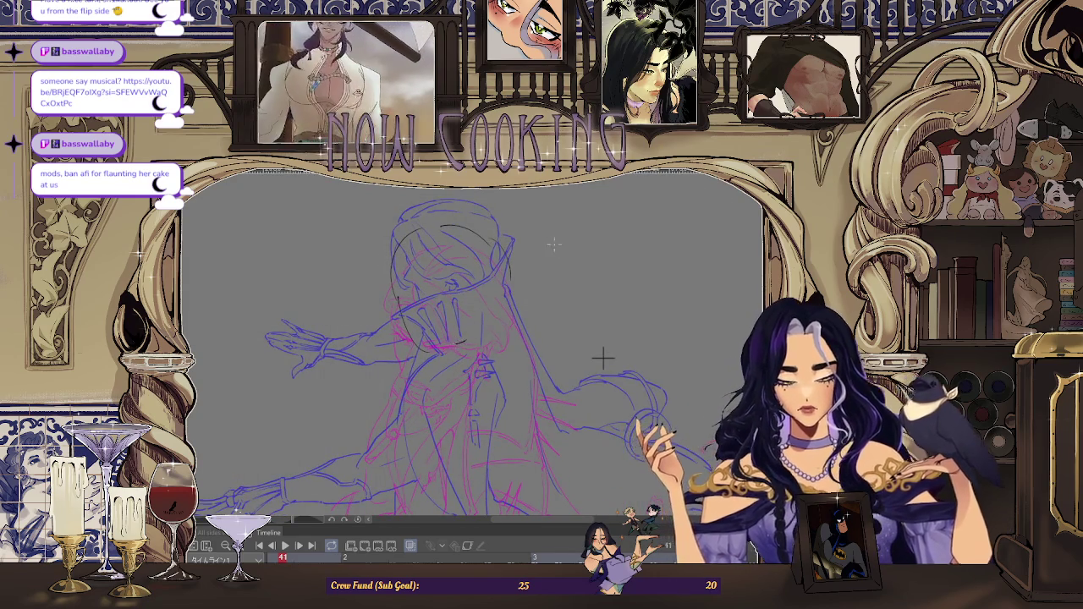
Adjust the canvas zoom and step from frame 41 back to frame 39
scroll(569, 322, down, 1)
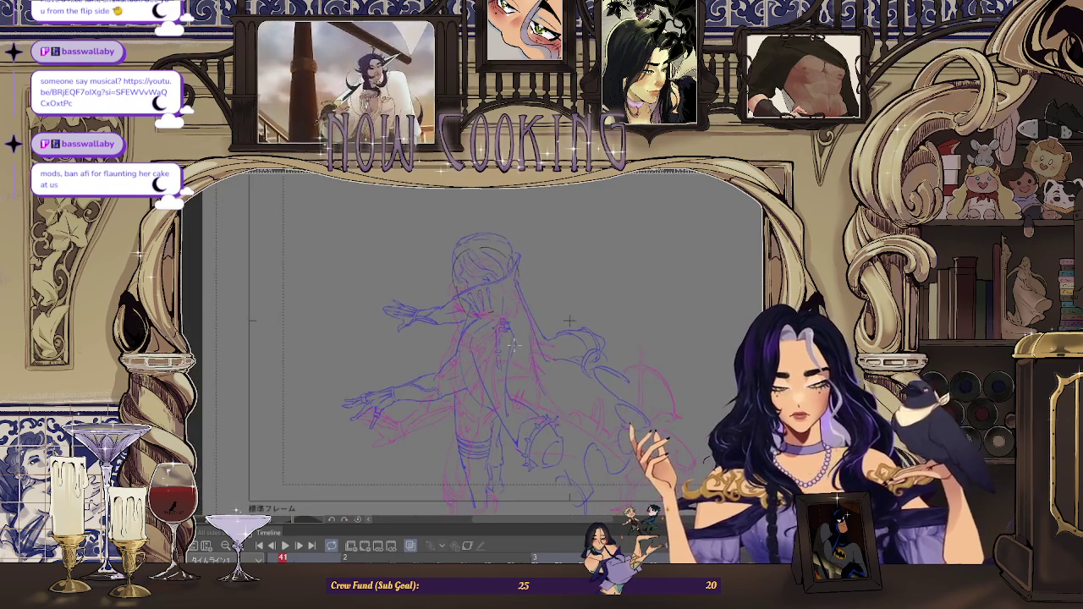
scroll(569, 321, down, 1)
scroll(554, 326, up, 2)
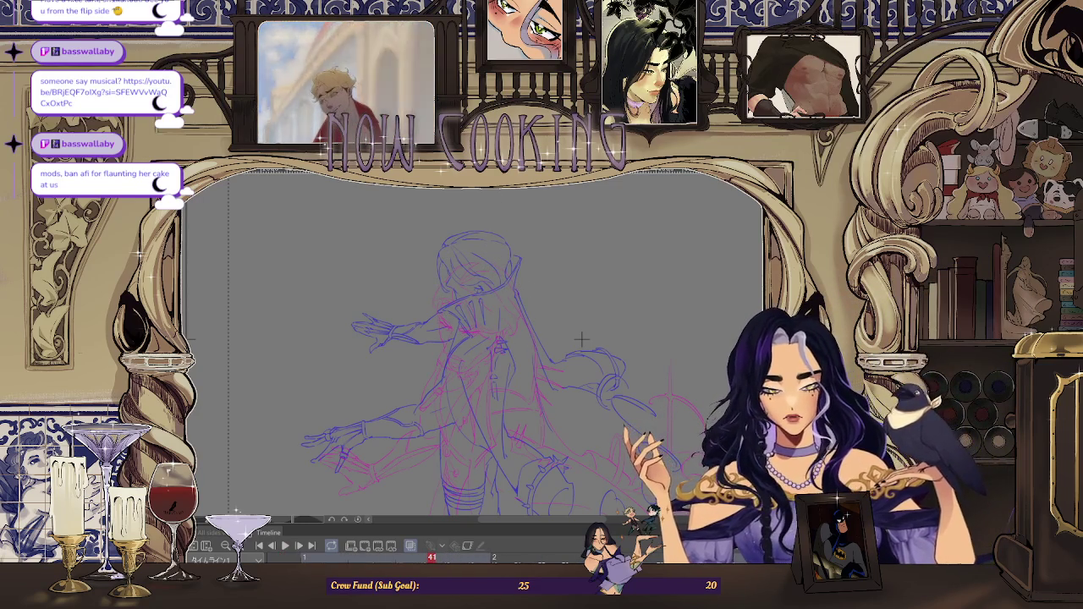
key(Left)
key(Right)
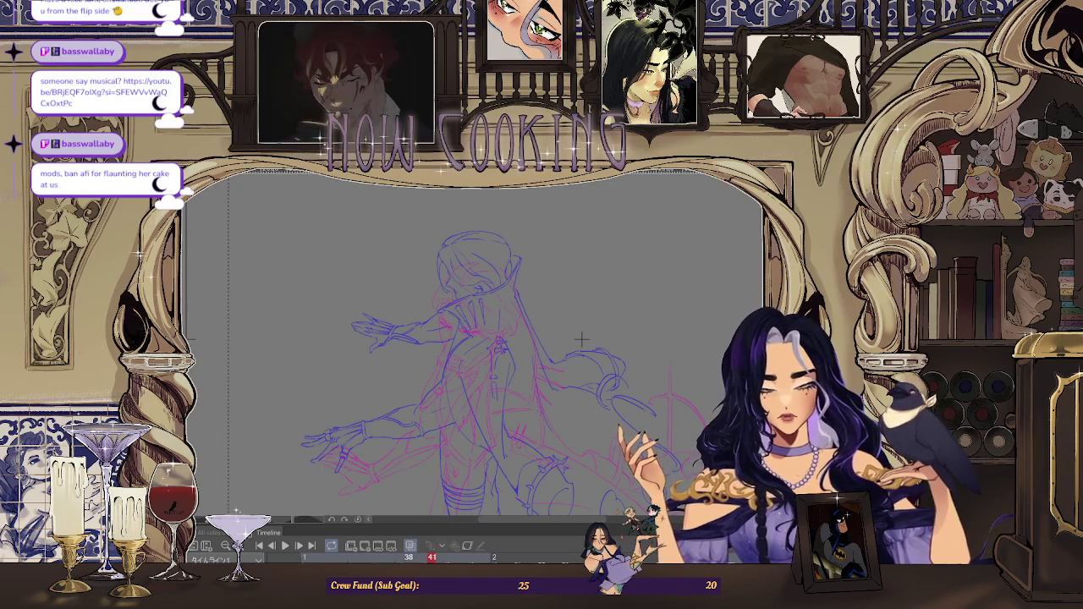
key(Left)
key(Left)
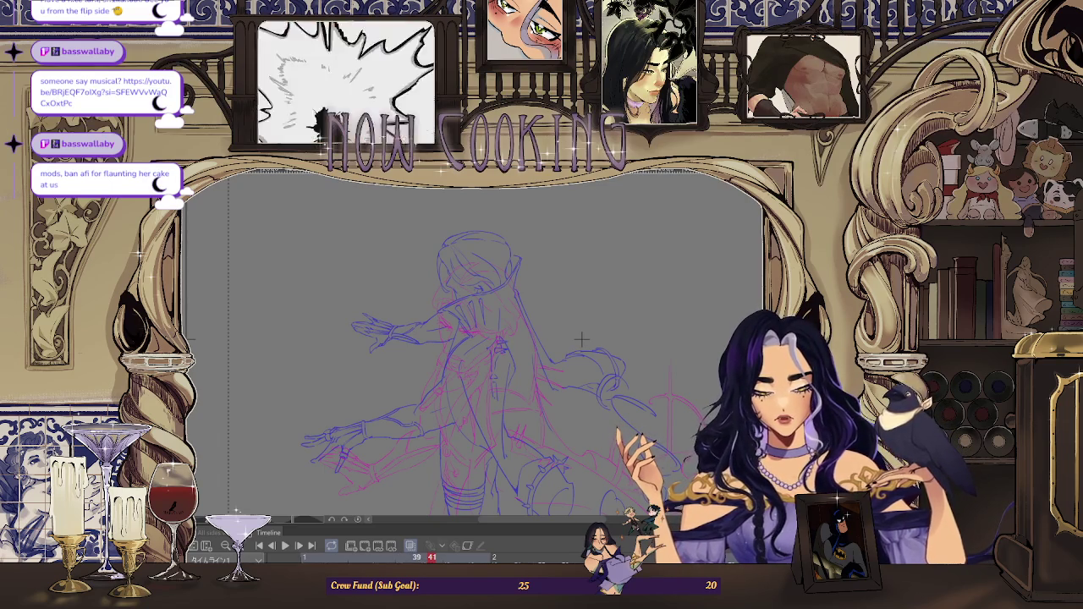
Zoom in on frame 39 and add a short dark hatching stroke to the figure's back
scroll(621, 362, up, 1)
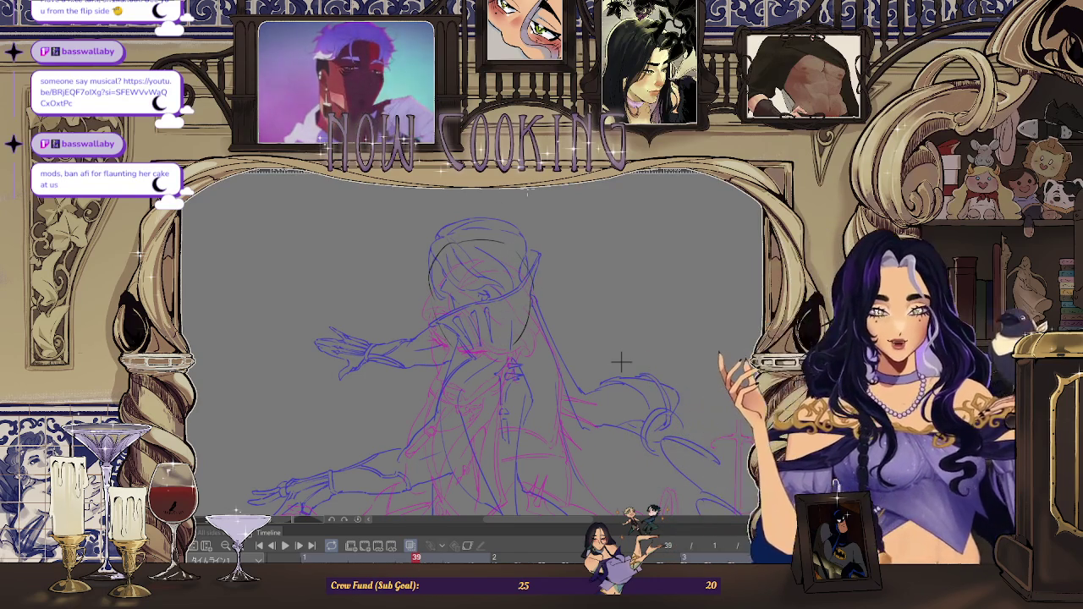
scroll(621, 362, down, 3)
scroll(566, 299, up, 2)
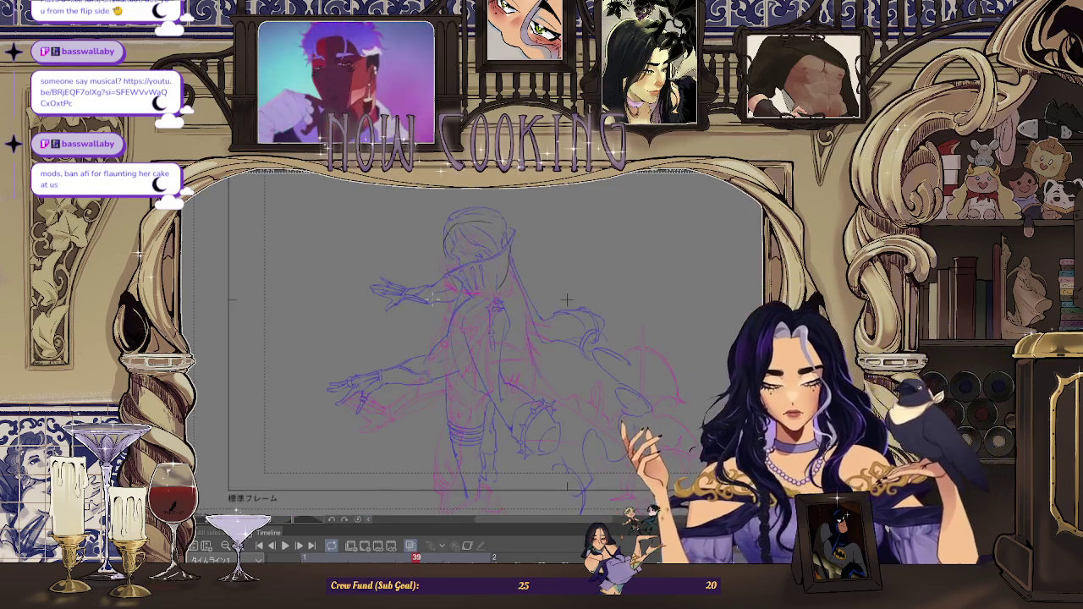
scroll(592, 297, up, 1)
scroll(601, 295, up, 1)
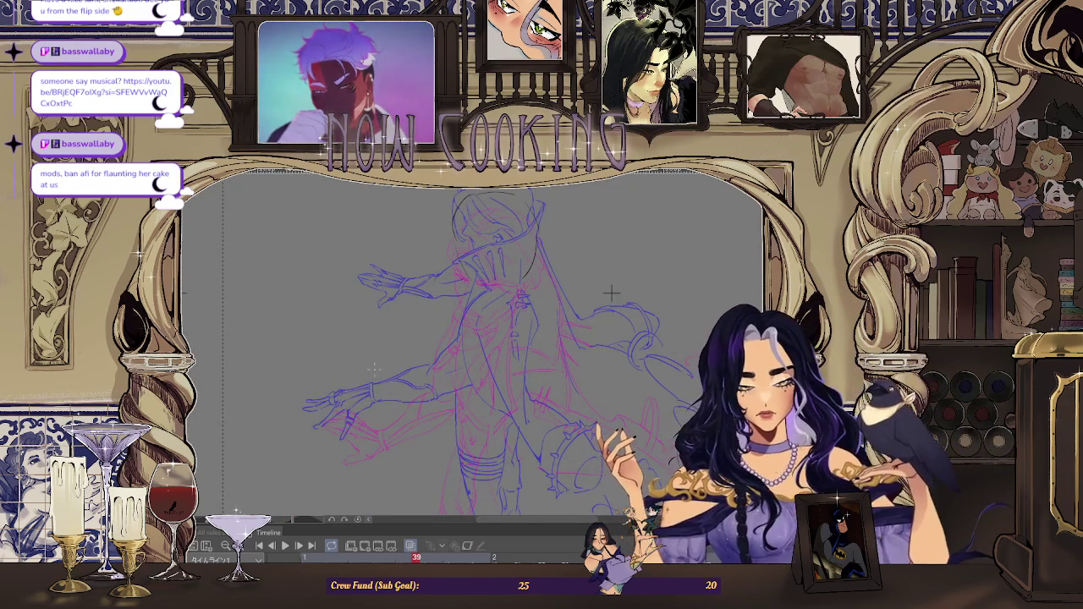
scroll(592, 294, down, 1)
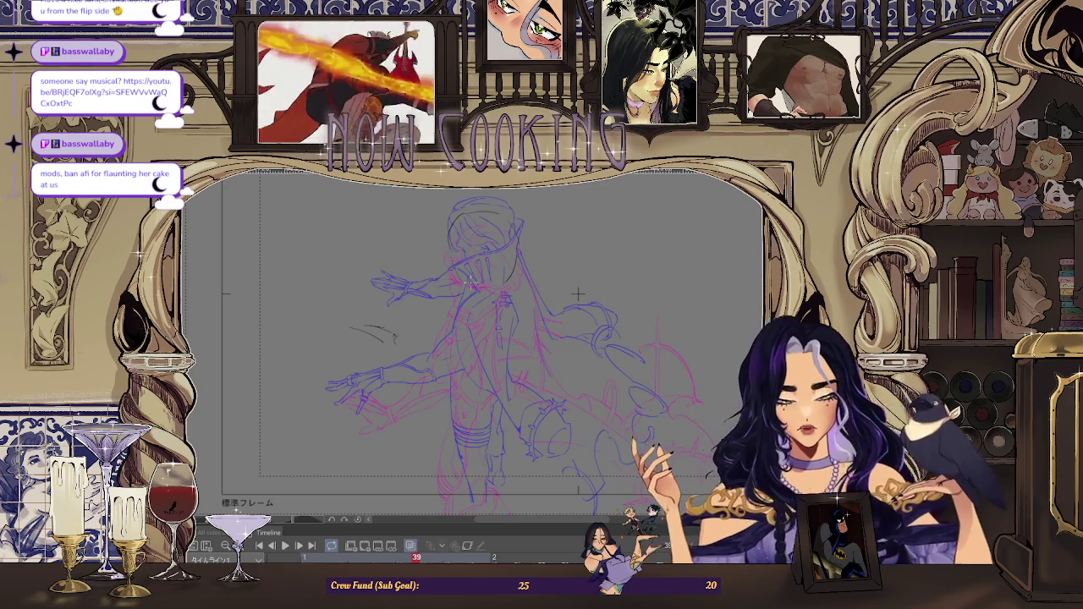
scroll(578, 293, down, 1)
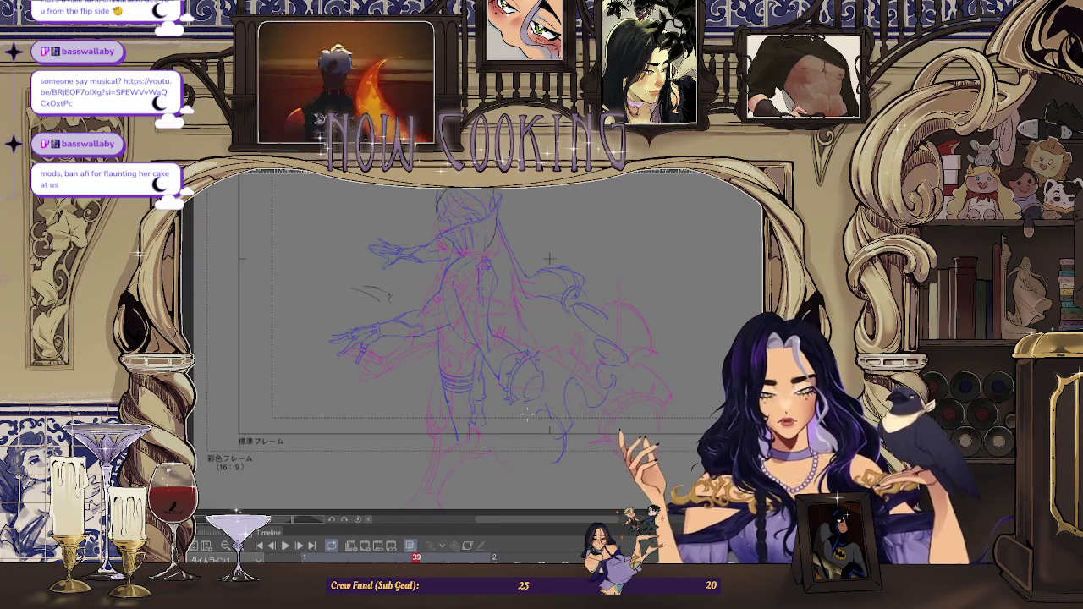
scroll(422, 359, down, 1)
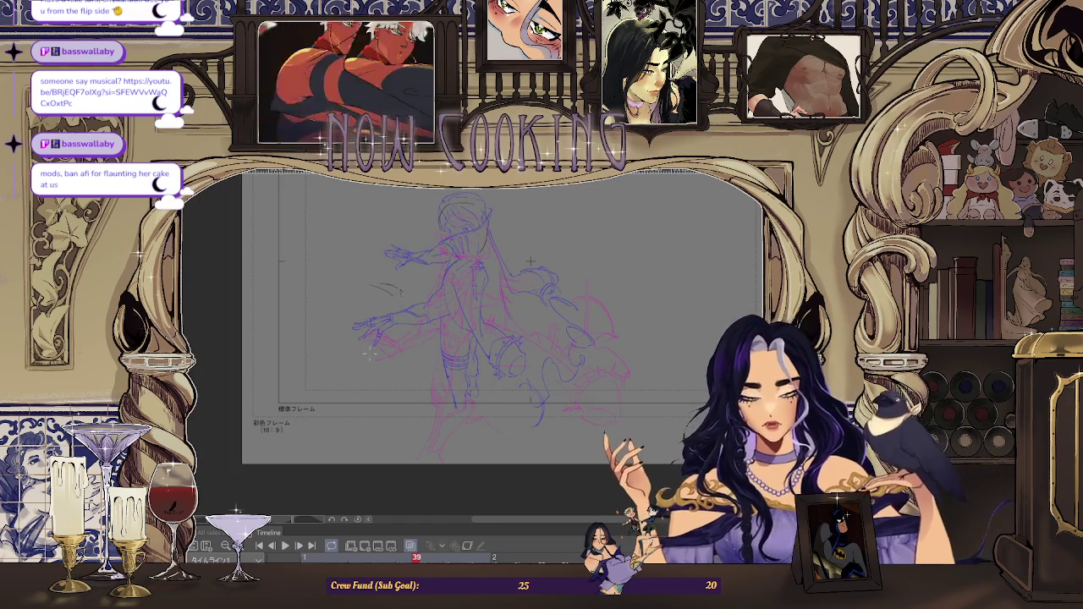
drag(370, 414, 389, 404)
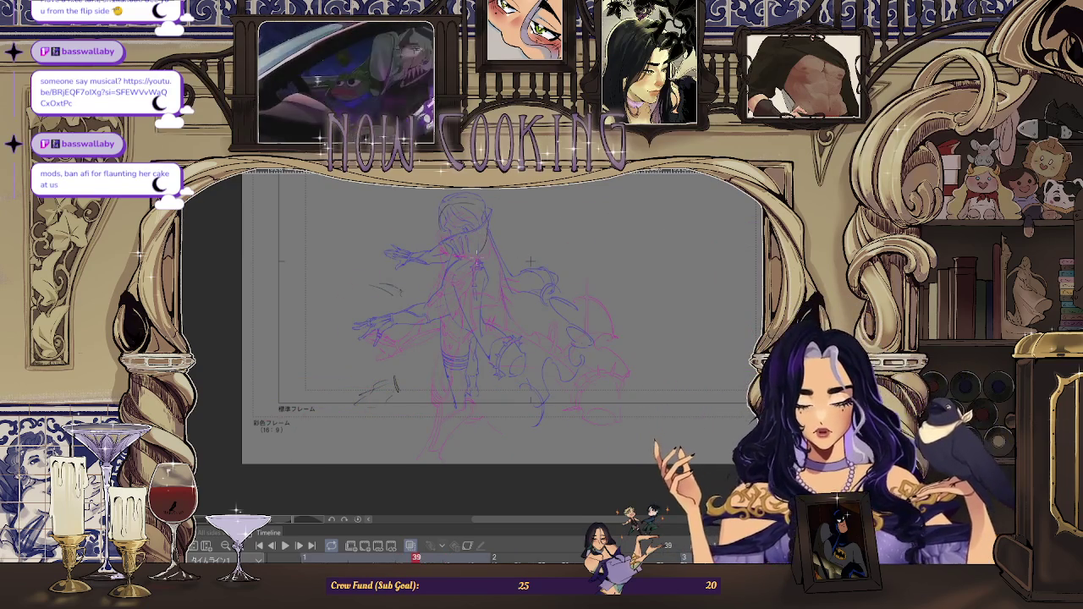
scroll(530, 263, up, 3)
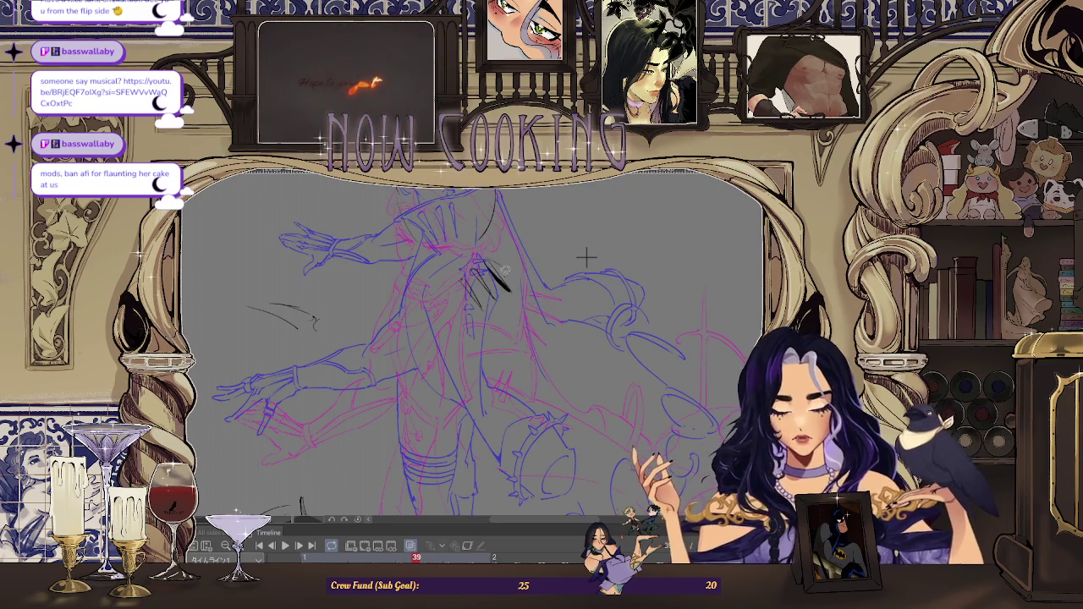
key(ctrl+plus)
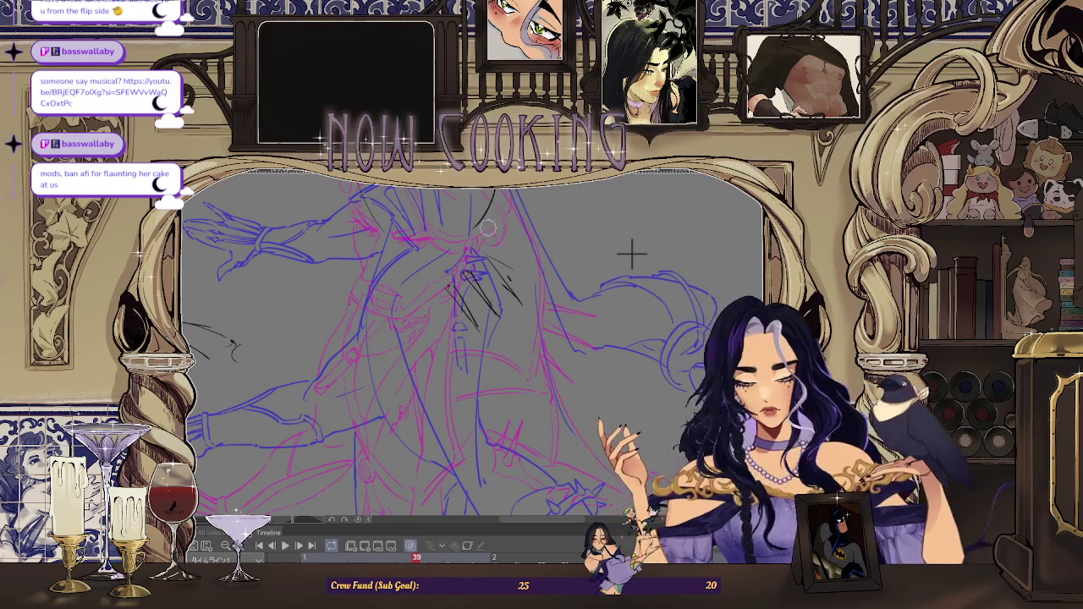
drag(495, 254, 521, 315)
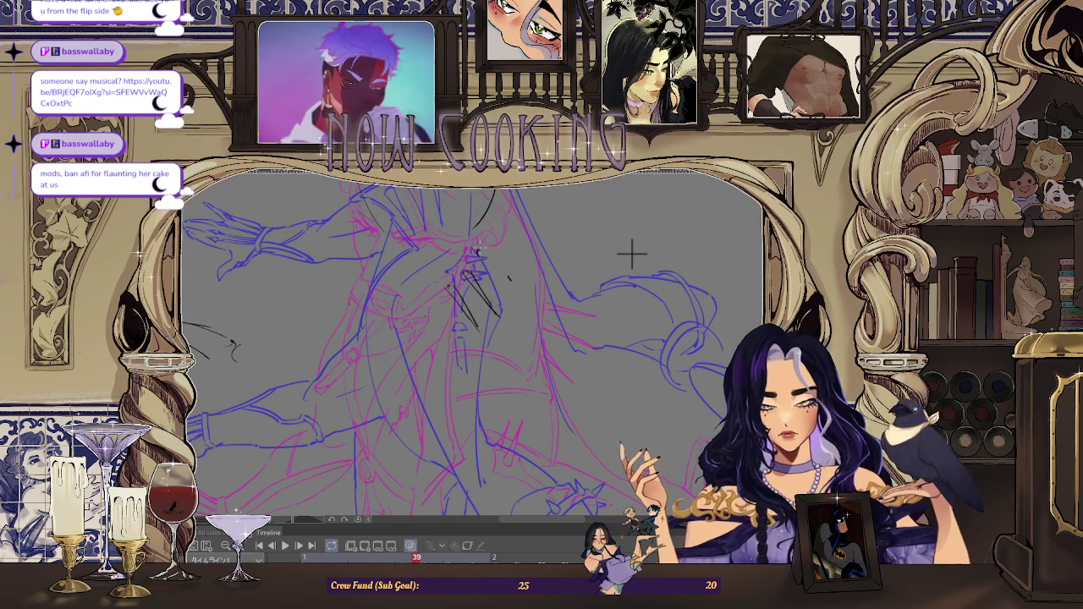
key(ctrl+z)
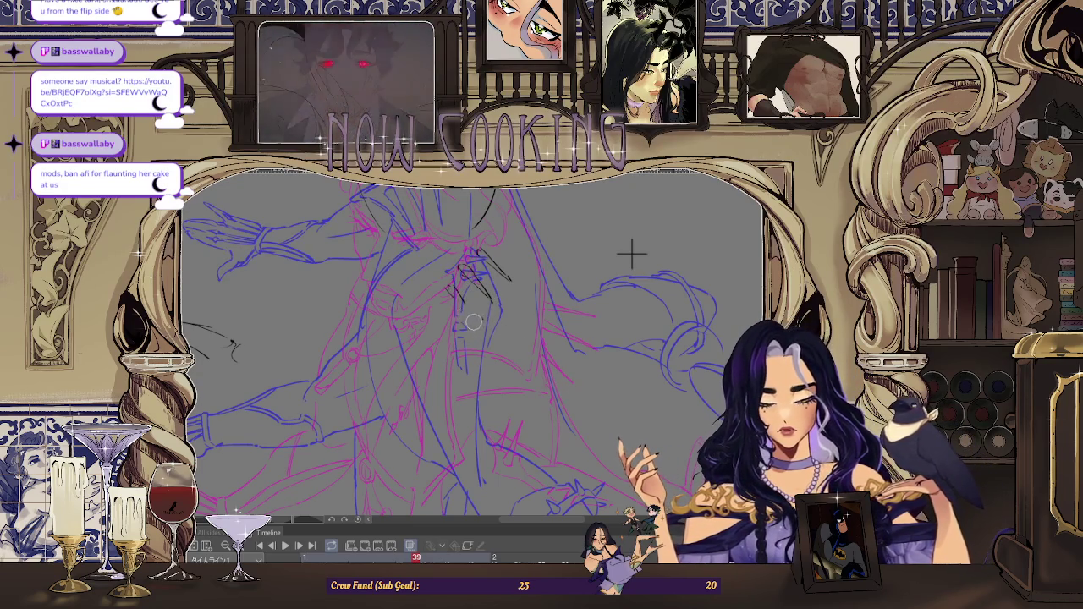
scroll(631, 251, down, 2)
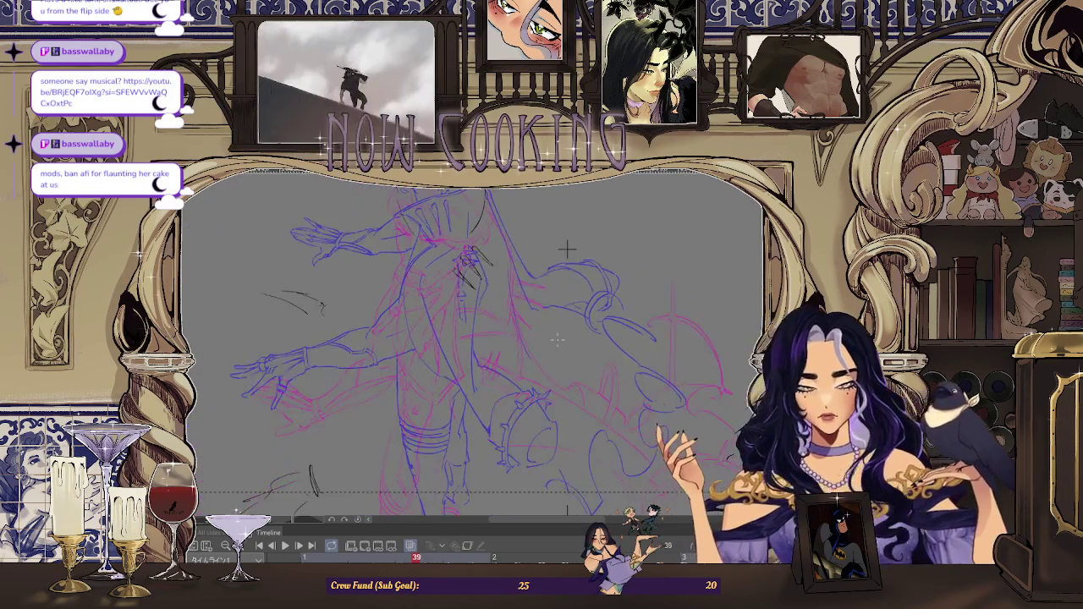
scroll(563, 254, down, 3)
key(Return)
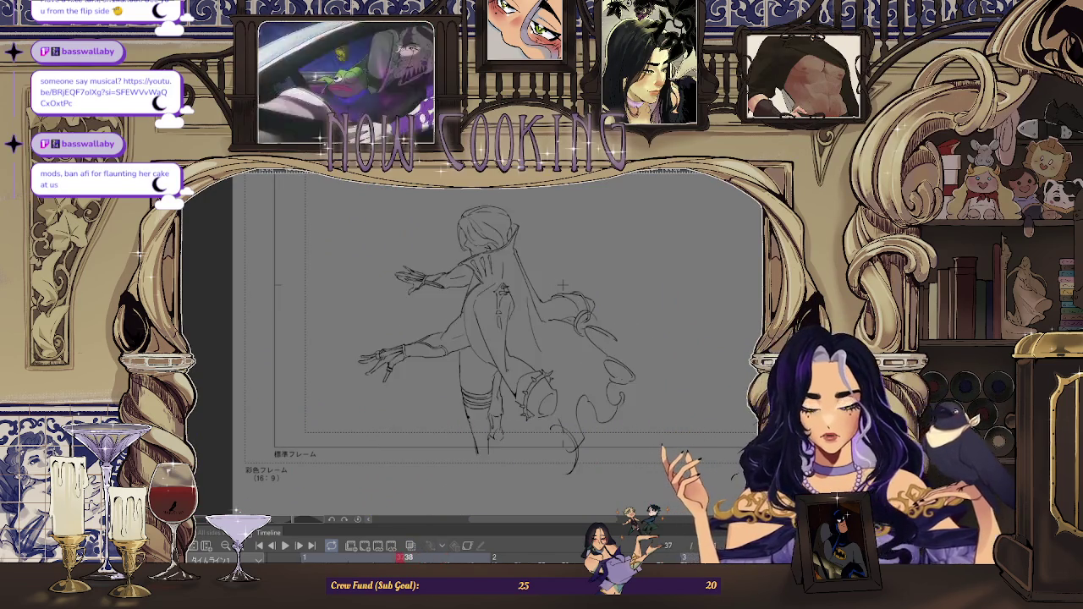
key(Return)
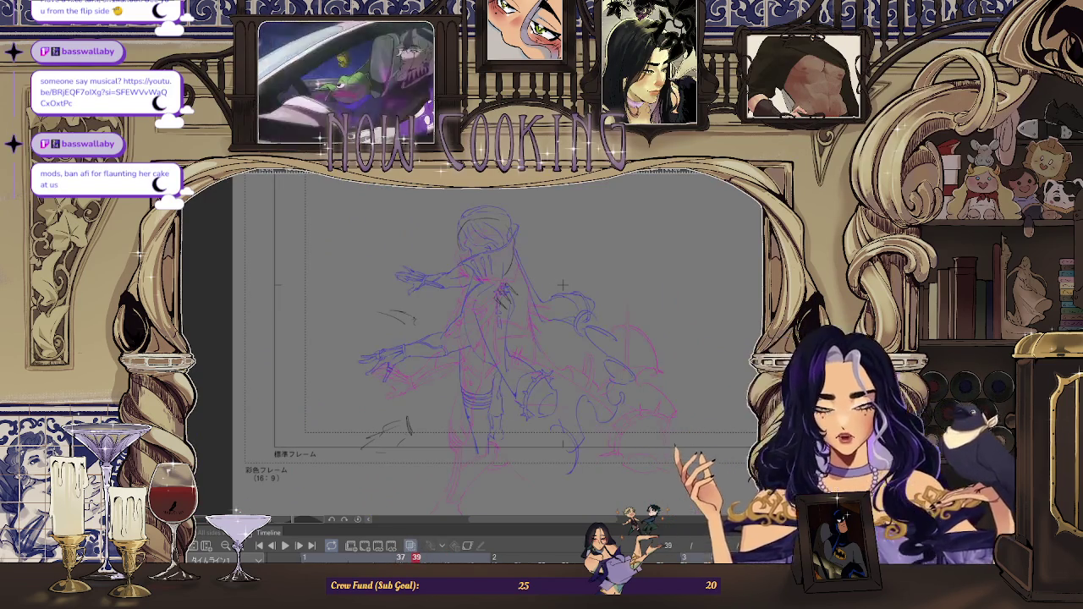
scroll(587, 284, up, 2)
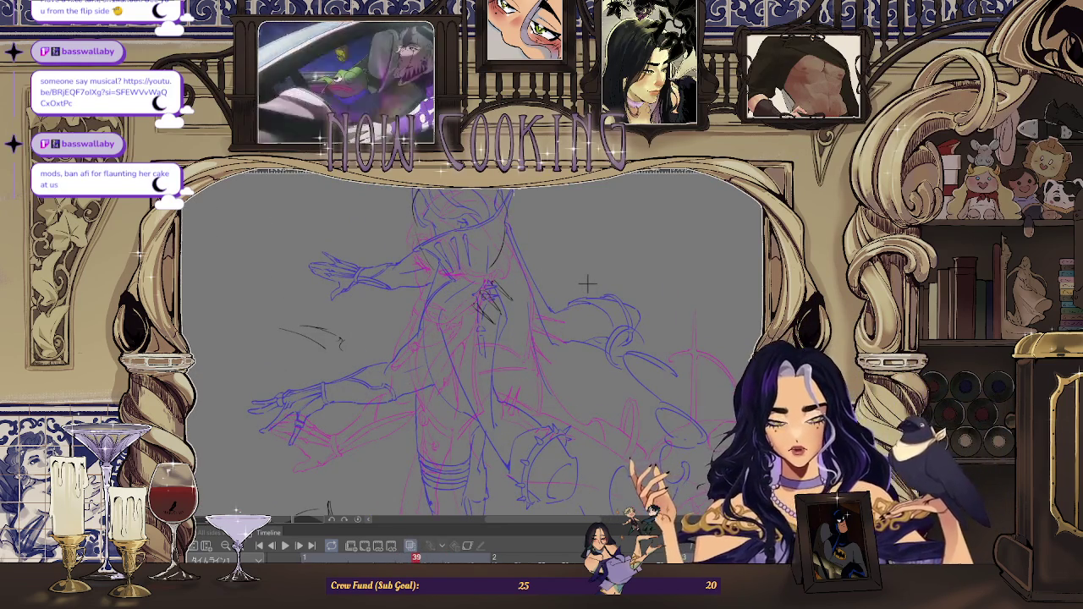
scroll(578, 285, down, 1)
scroll(577, 285, up, 1)
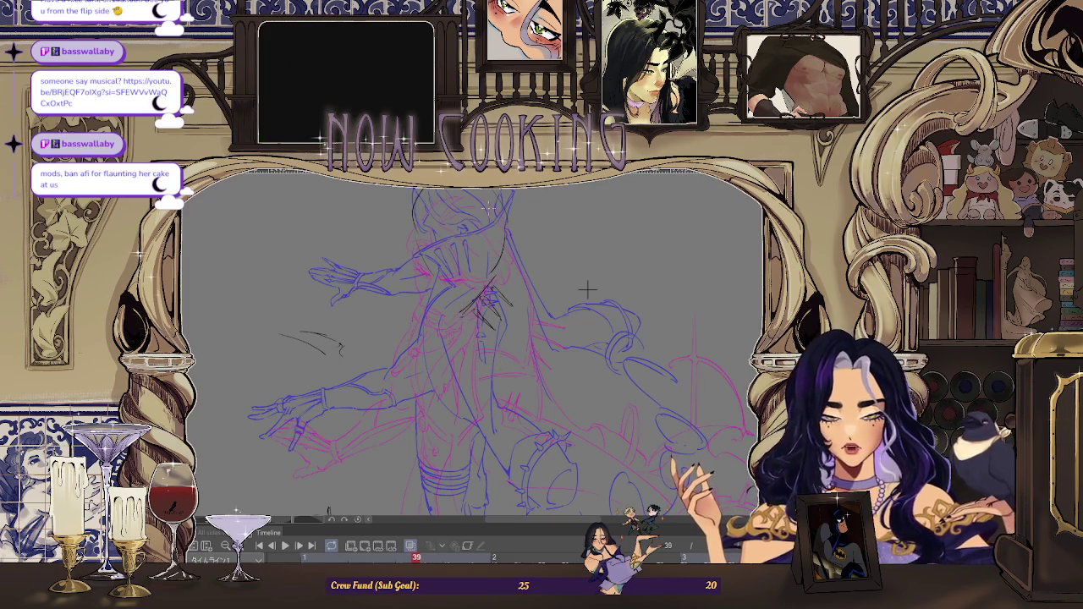
key(ctrl+minus)
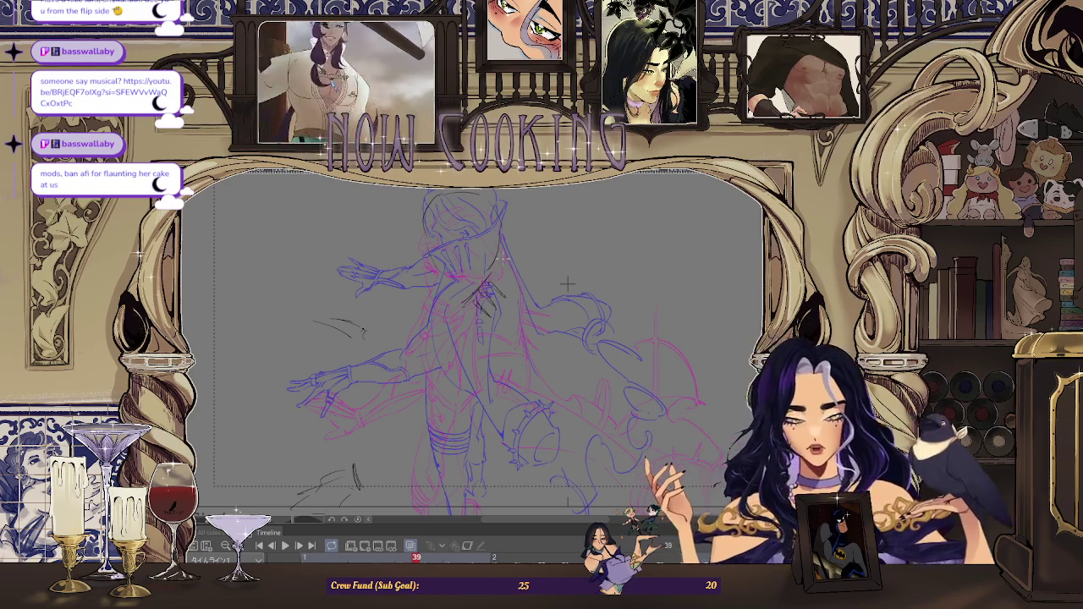
key(Right)
key(Right)
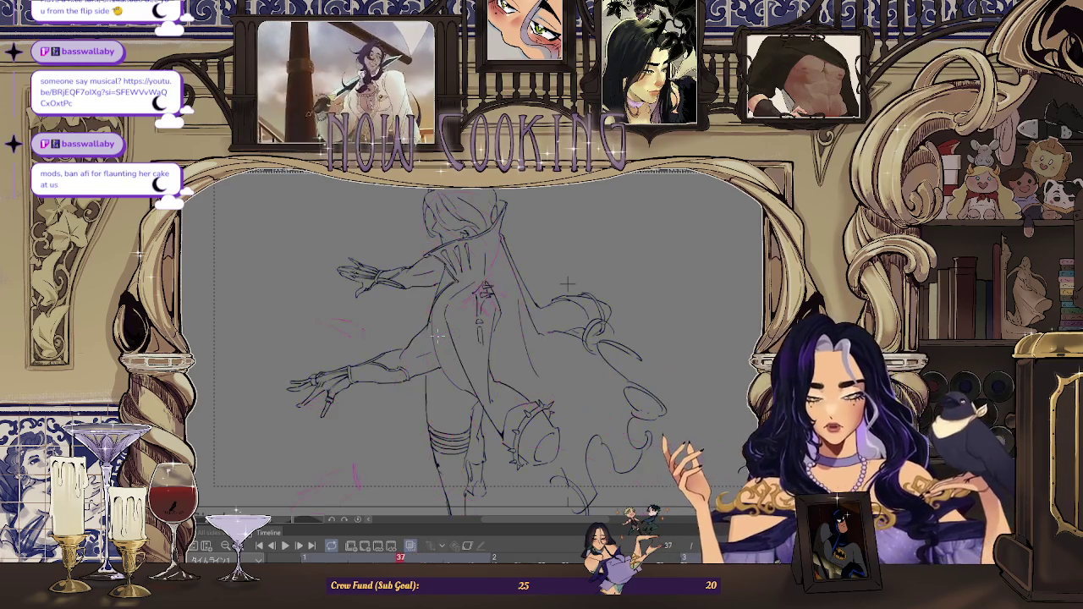
key(Right)
key(Right)
key(Left)
key(Left)
key(Left)
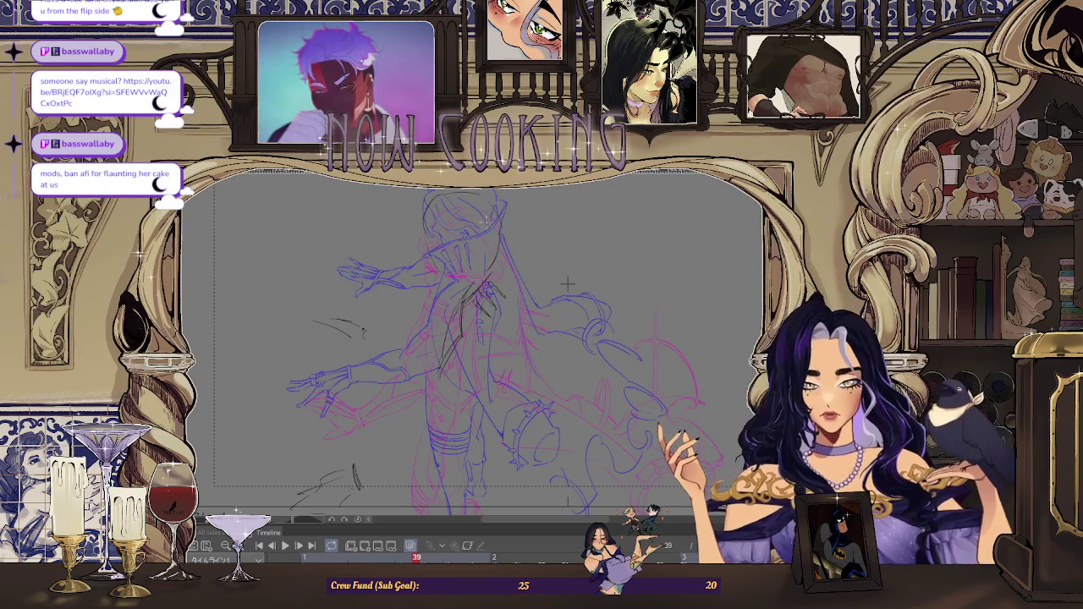
Compare the poses on neighbouring frames, starting at frame 37 and ending on frame 39
key(Left)
key(Left)
key(Right)
key(Right)
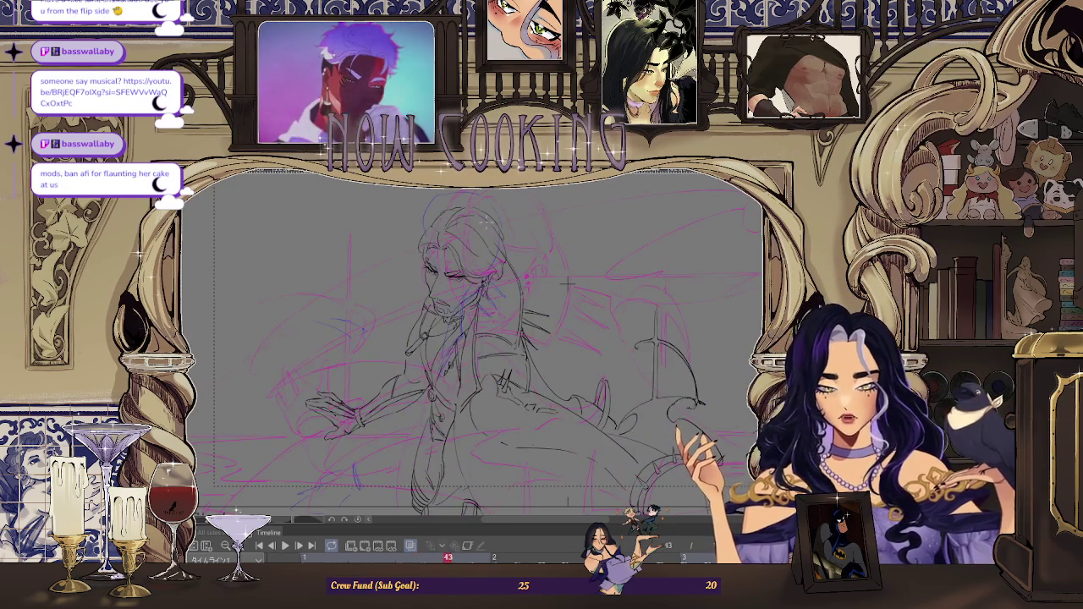
key(Left)
key(Left)
key(Right)
key(Right)
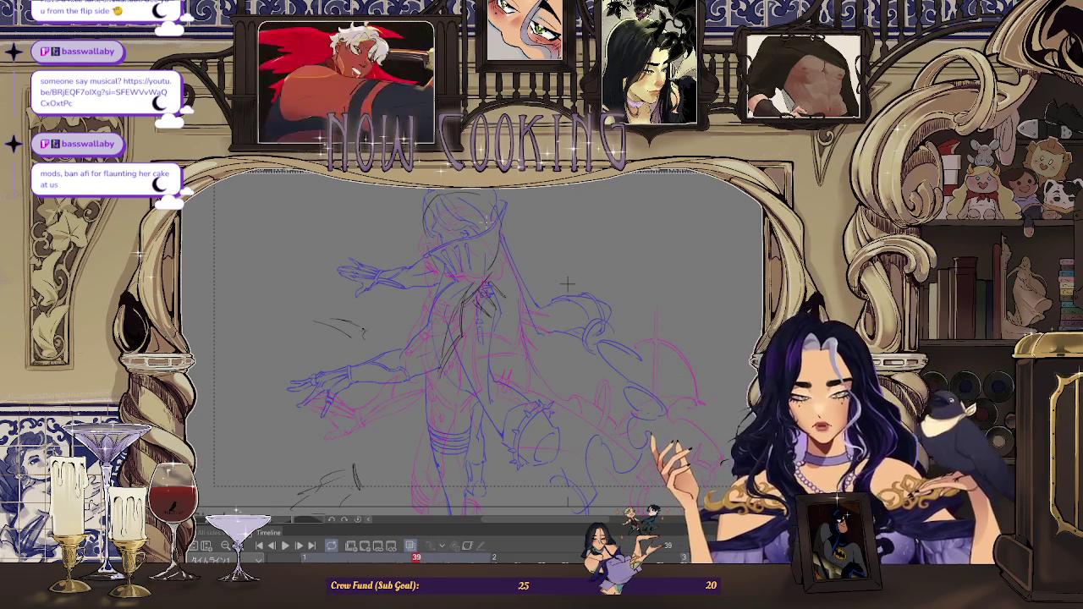
scroll(546, 271, down, 2)
scroll(540, 269, up, 1)
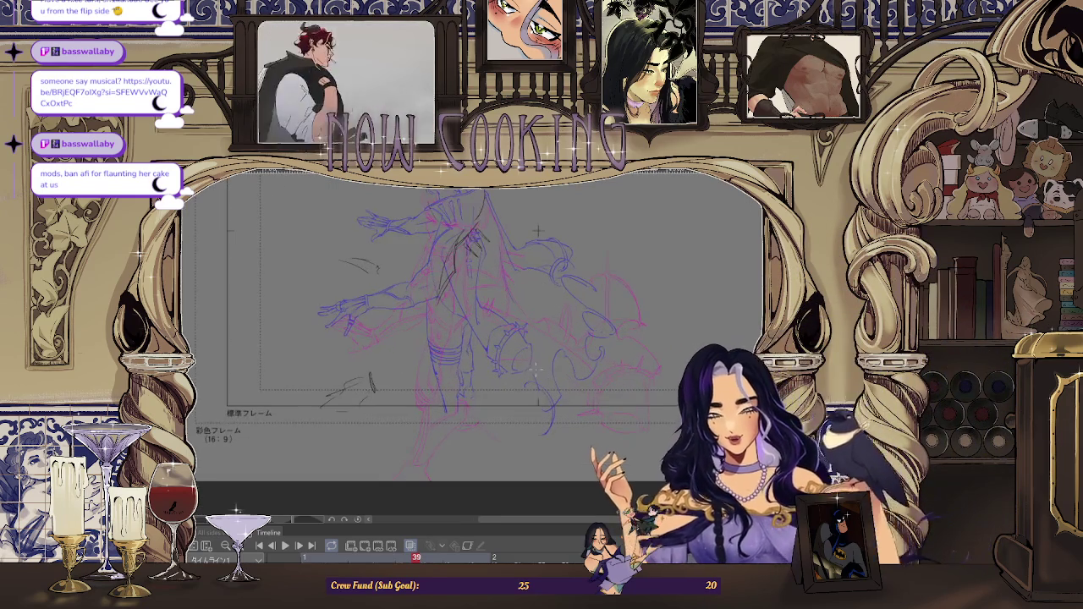
key(Return)
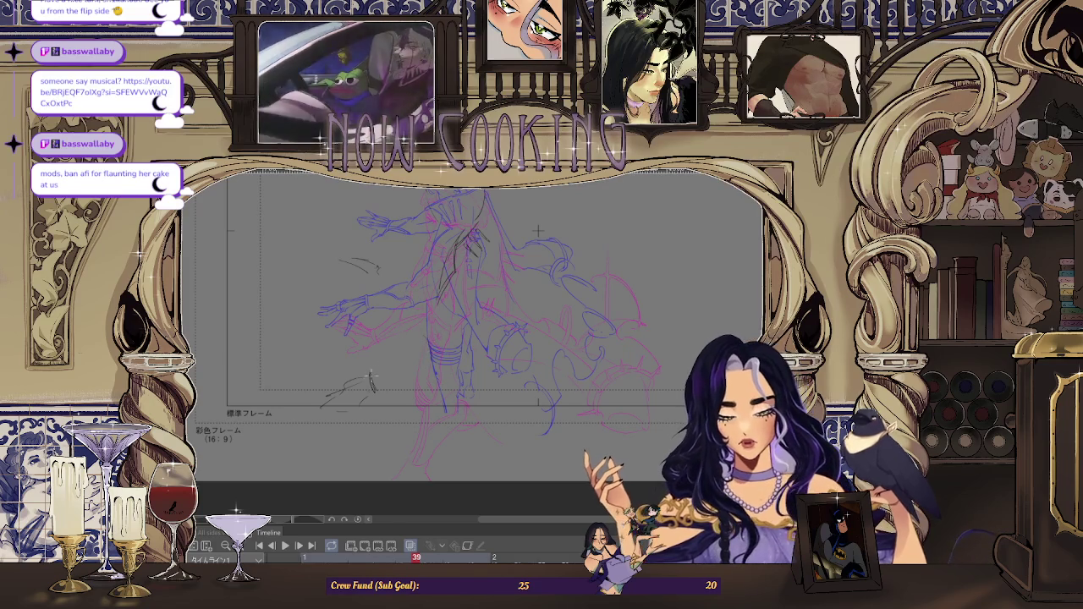
Draw a diagonal pencil stroke and hide the blue and pink onion-skin roughs
drag(381, 369, 416, 337)
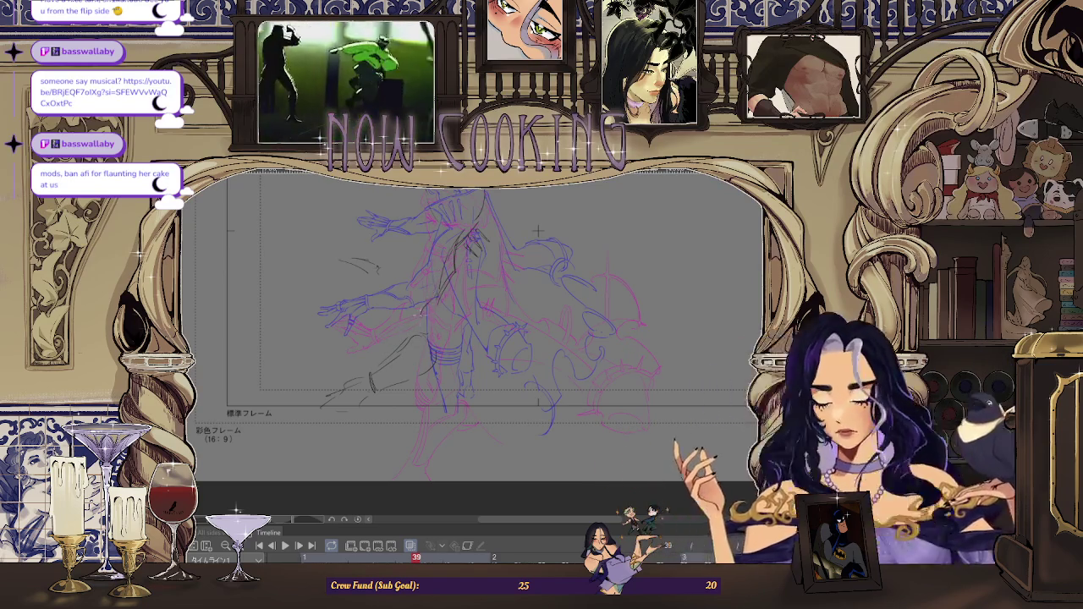
click(396, 546)
key(Right)
key(Right)
key(Right)
key(Right)
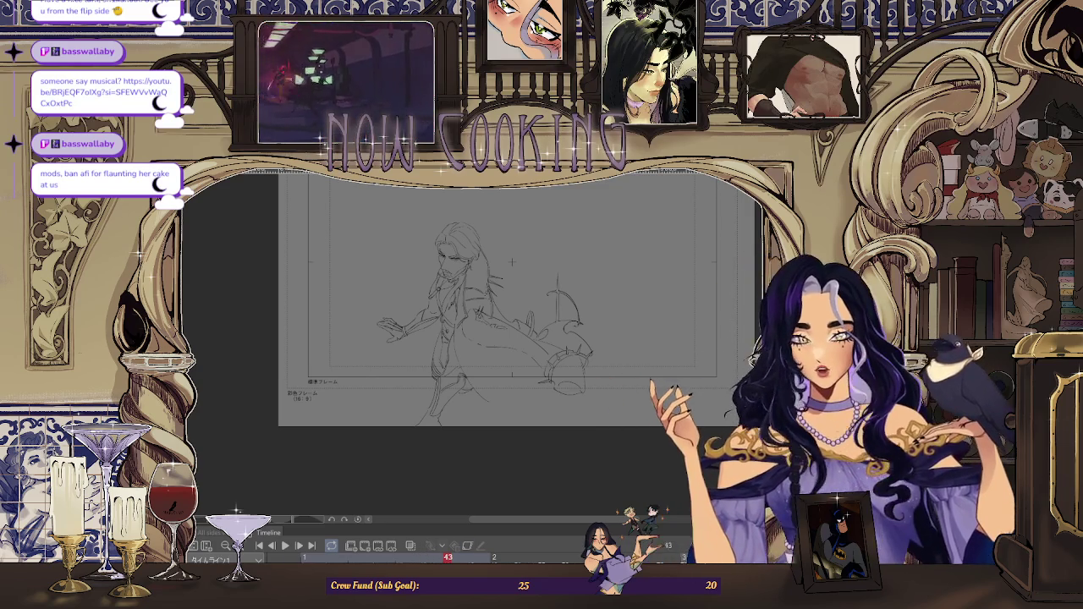
Move to frame 42 and toggle between the full drawing and the rough sketch
key(Left)
key(Left)
key(Left)
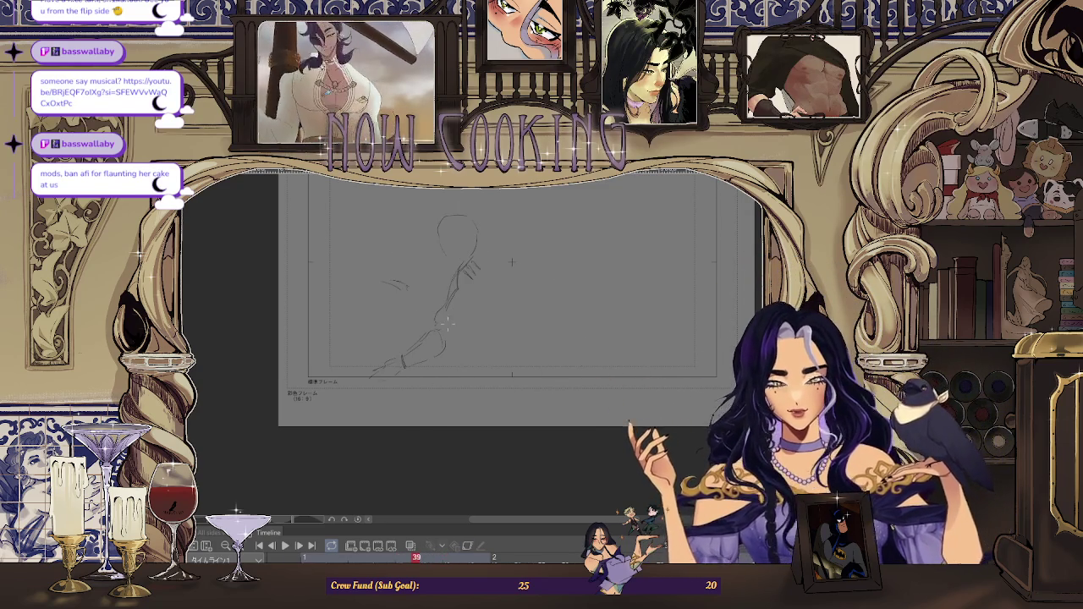
scroll(508, 296, up, 1)
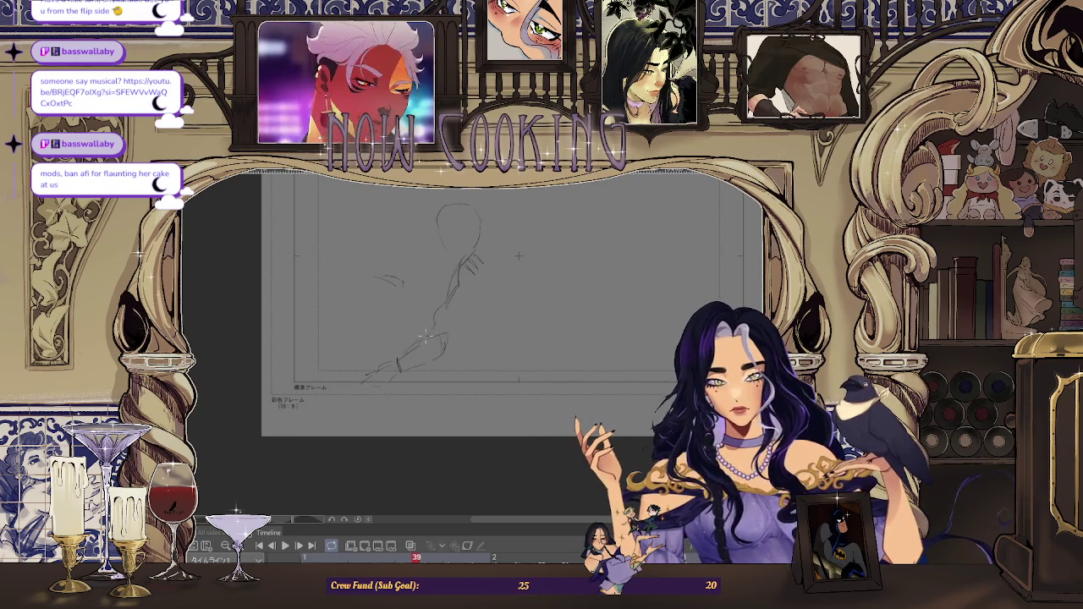
key(ctrl+z)
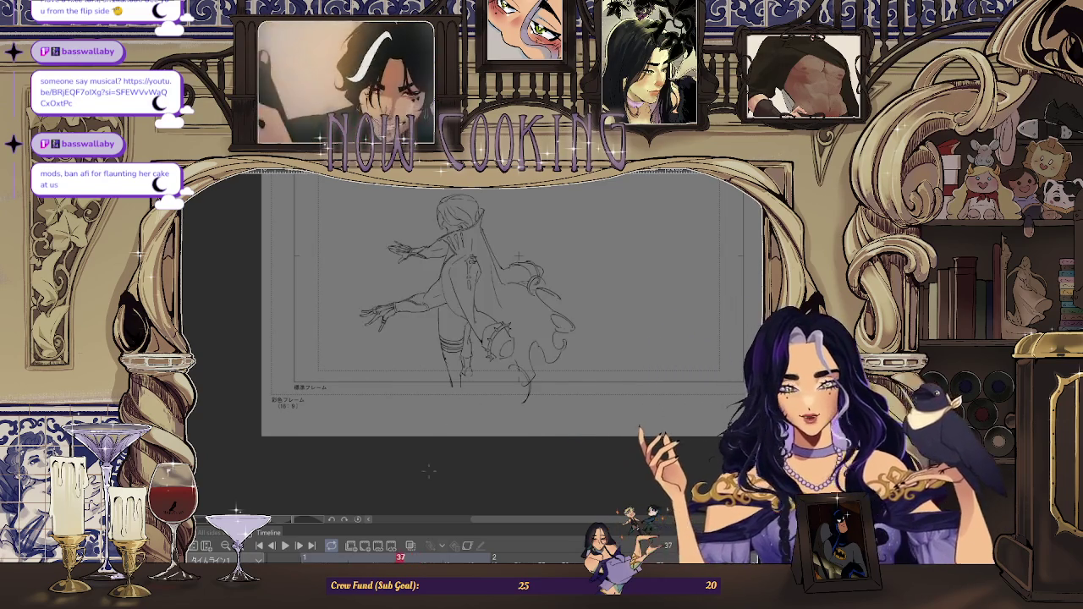
key(ctrl+y)
key(ctrl+z)
key(ctrl+y)
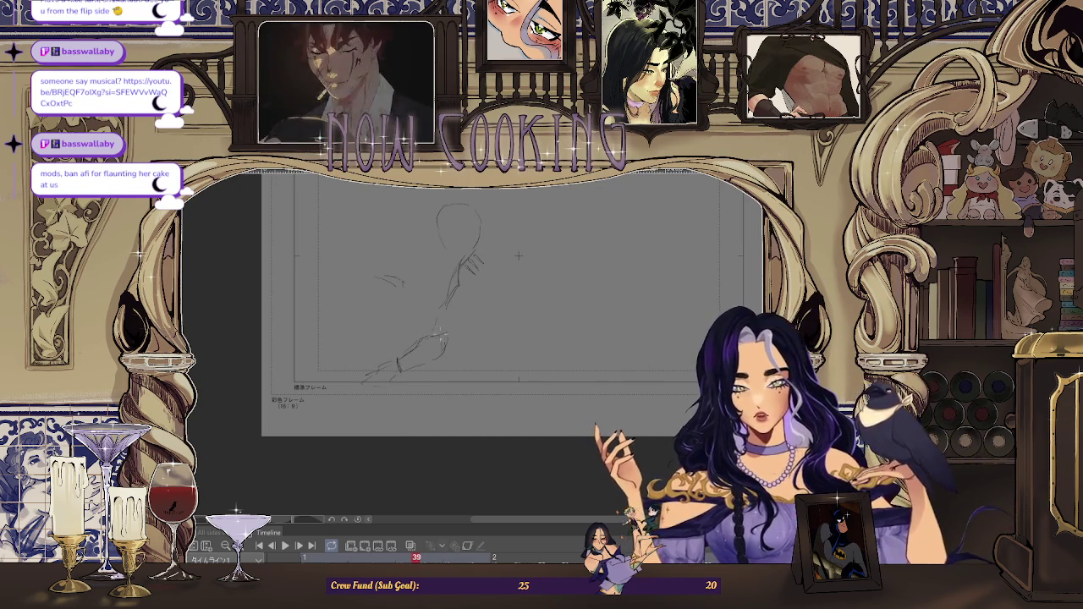
Preview frames 37 to 43, settling on the frame 37 back-view pose at full-frame zoom
key(Left)
key(Left)
key(Left)
key(Left)
key(Right)
key(Right)
key(Right)
key(Right)
key(Right)
key(Right)
key(Right)
key(Left)
key(Left)
key(Right)
key(Right)
key(Left)
key(Left)
key(Left)
key(Left)
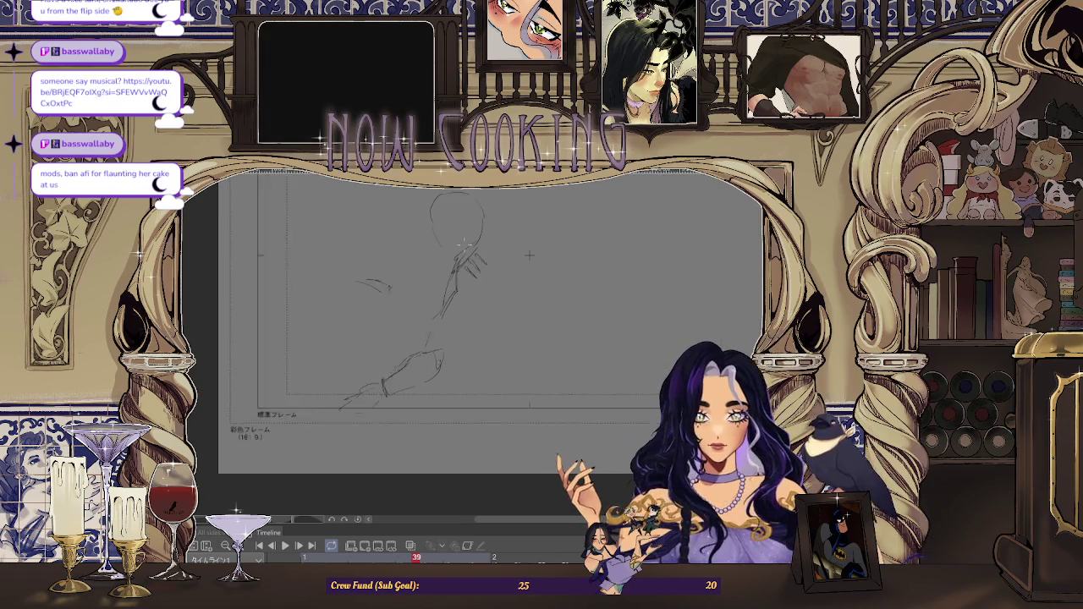
key(Left)
key(Left)
key(space)
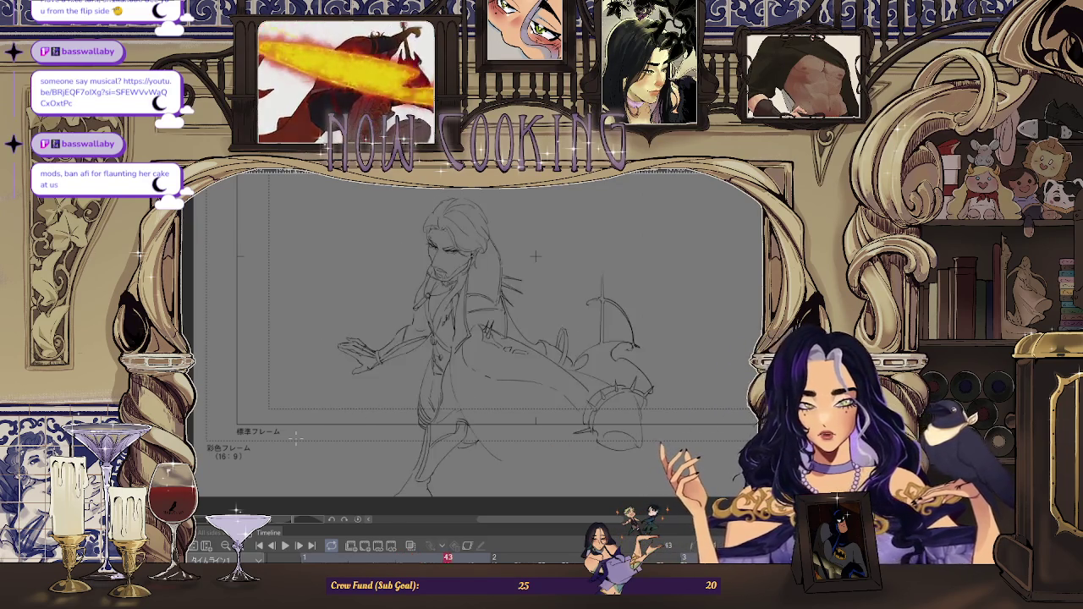
key(ctrl+plus)
key(ctrl+plus)
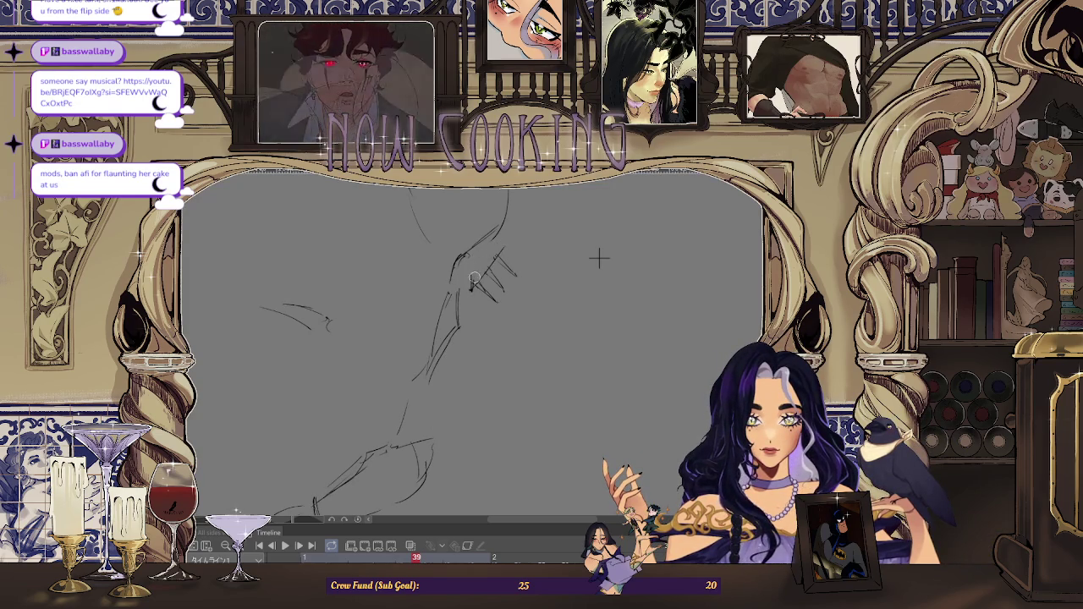
key(ctrl+minus)
key(ctrl+minus)
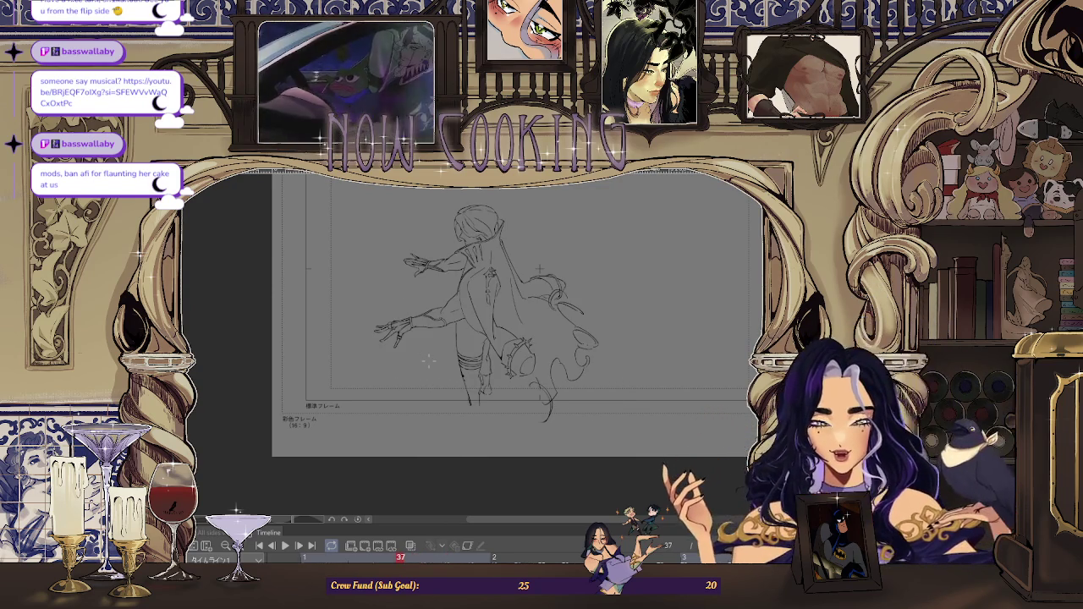
Mirror the canvas to check the back-view pose, then play the animation between frames 37 and 43
key(h)
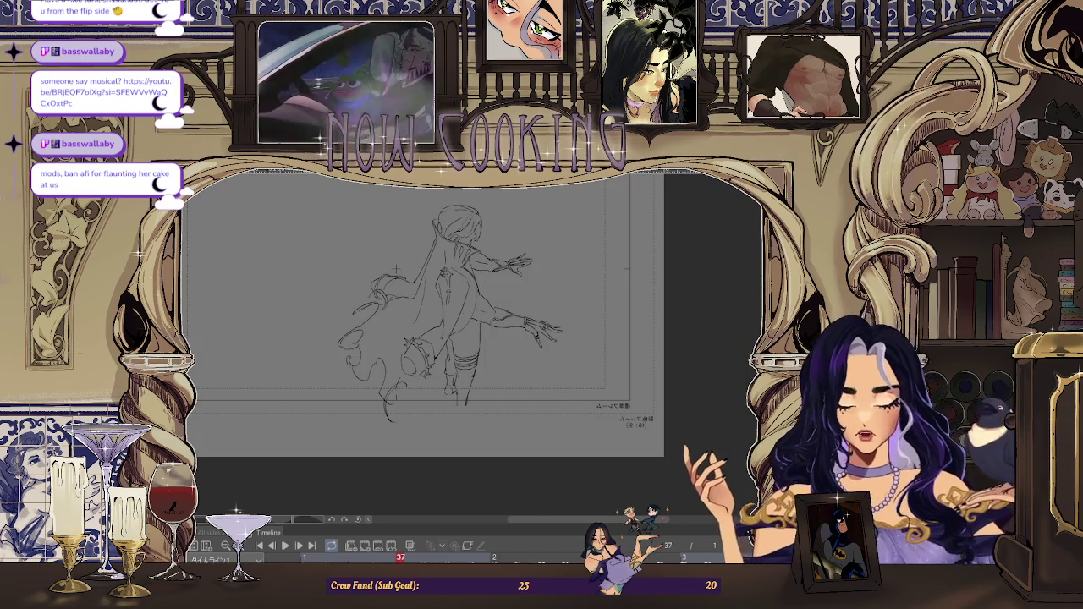
key(space)
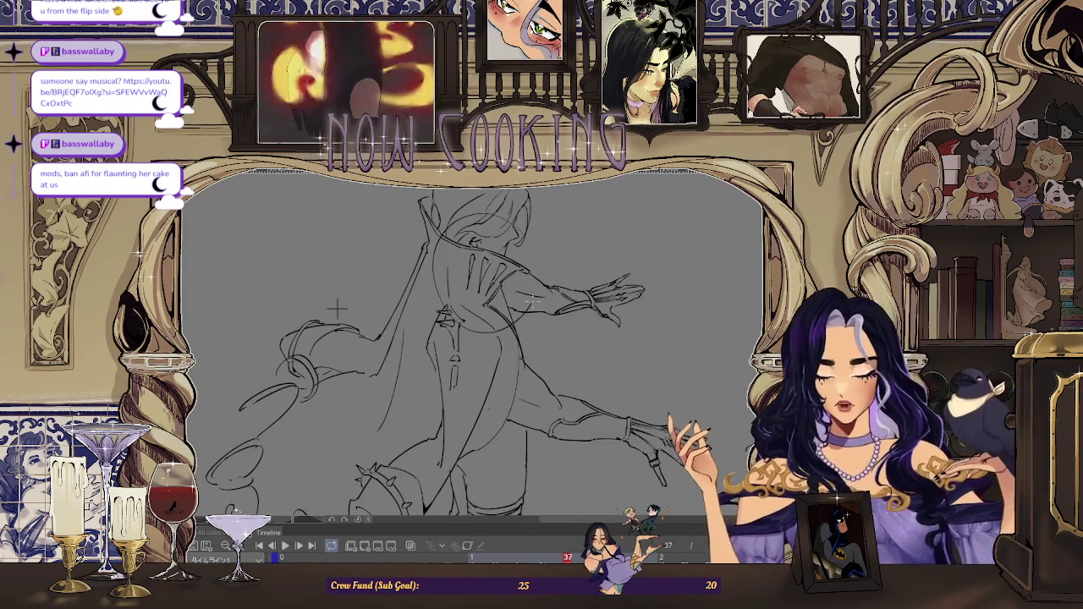
scroll(378, 290, down, 2)
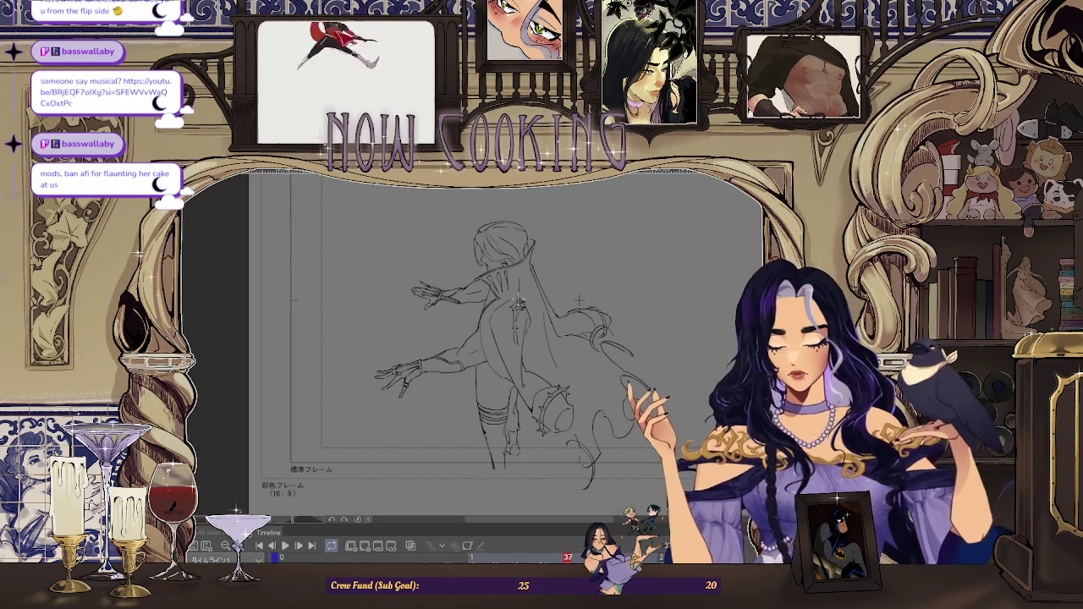
key(space)
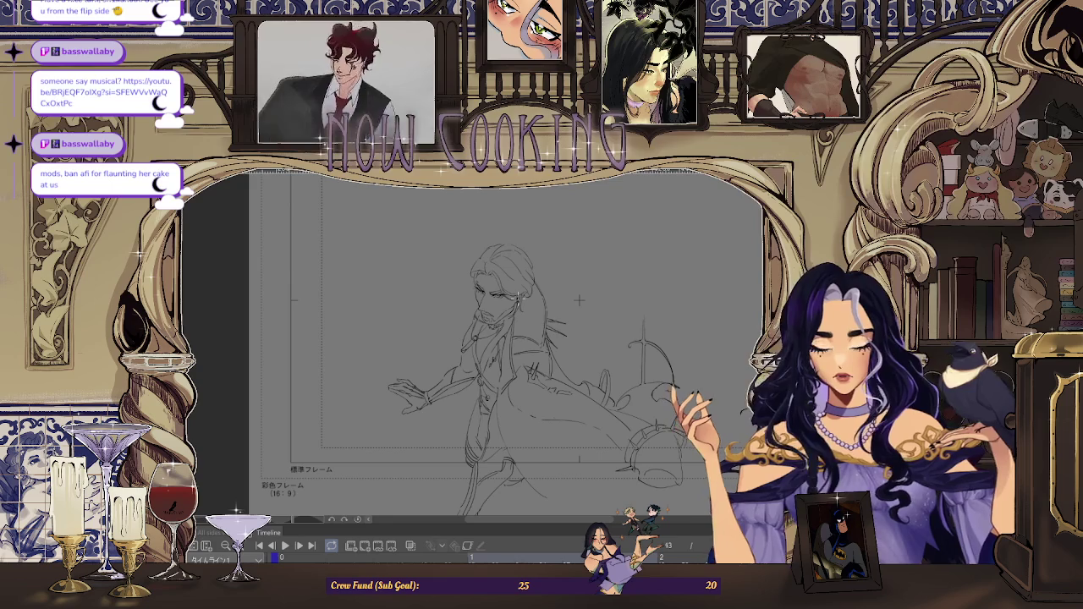
key(space)
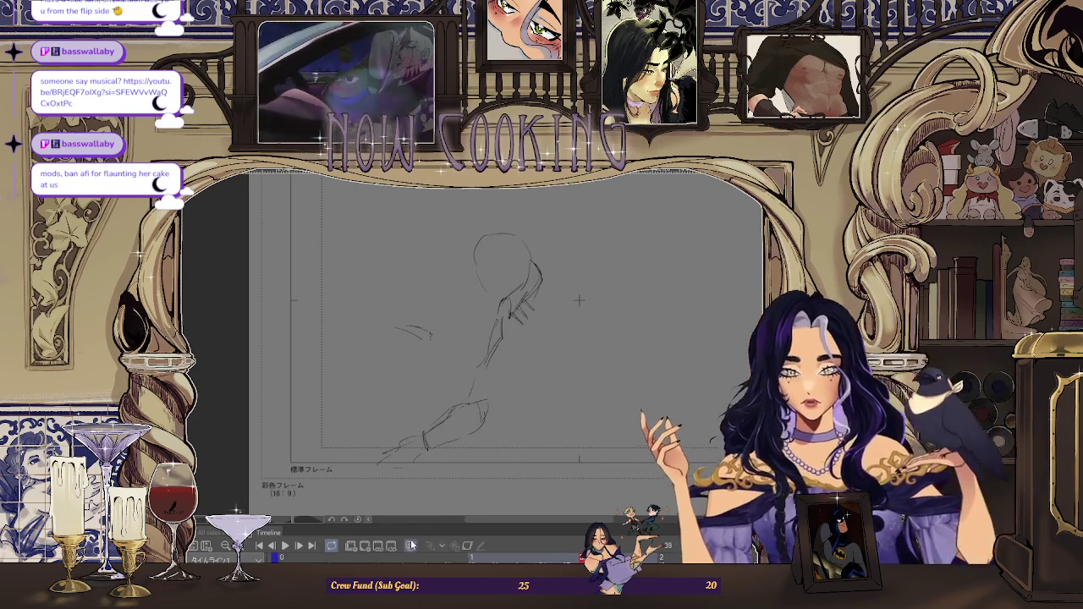
scroll(579, 300, up, 2)
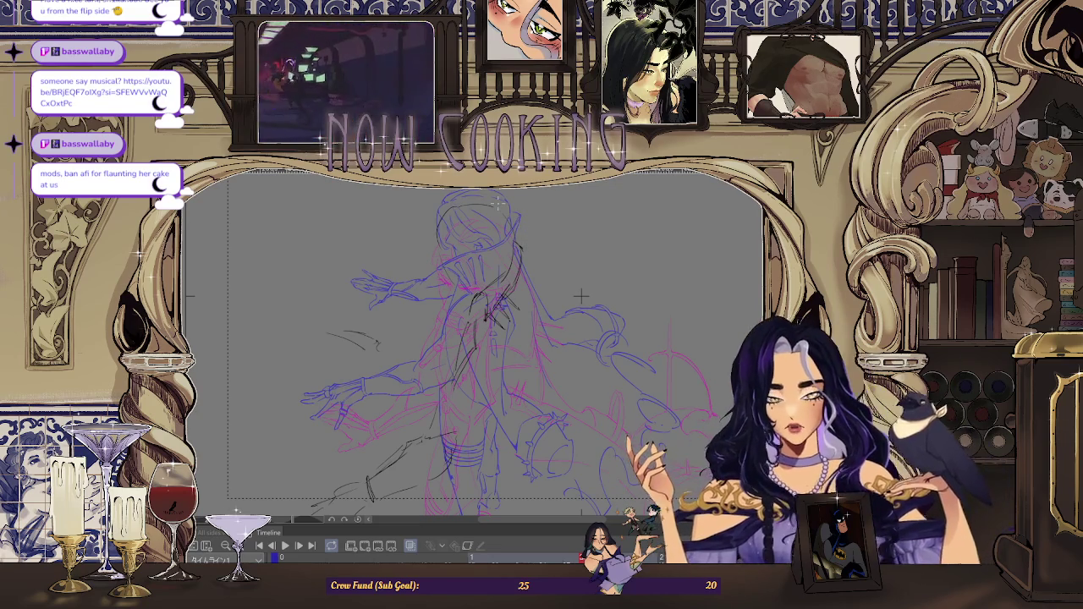
Zoom around the canvas and switch to the frame 37 clean grey line art
scroll(497, 297, up, 1)
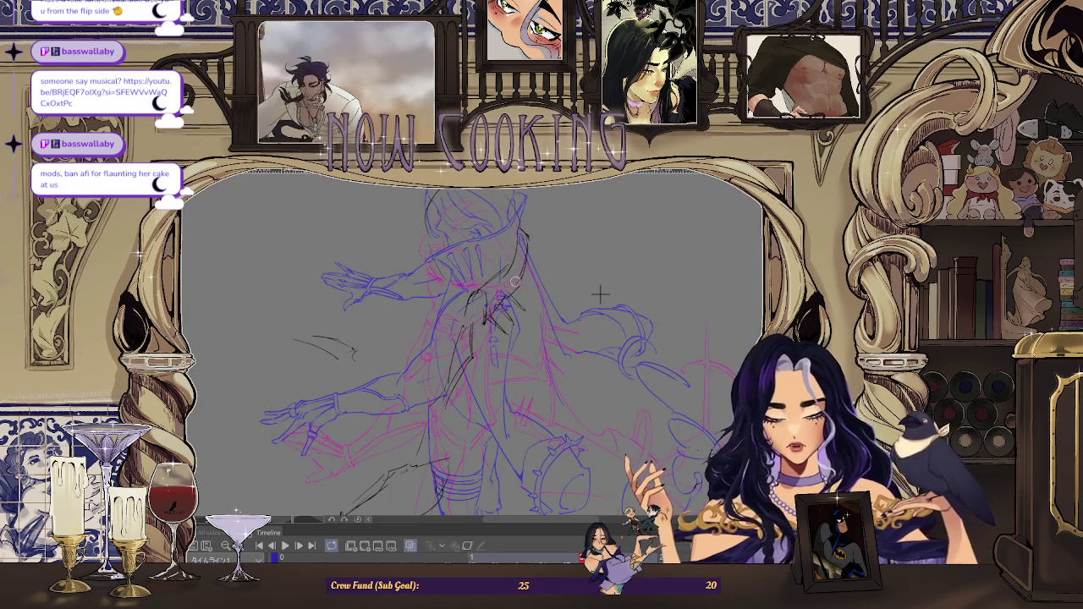
scroll(599, 294, down, 2)
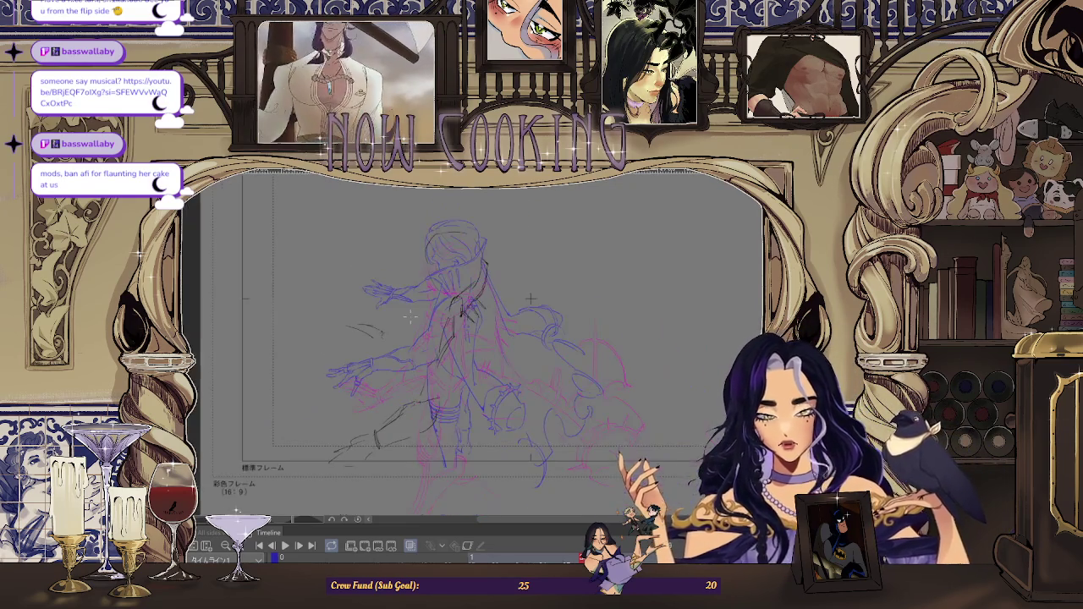
scroll(531, 298, up, 2)
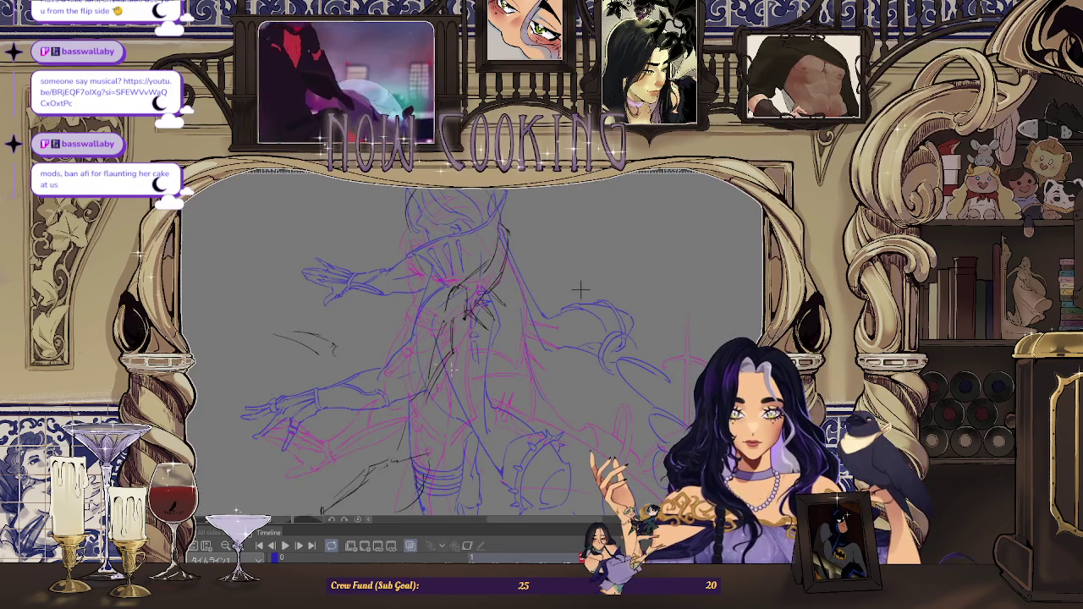
key(Right)
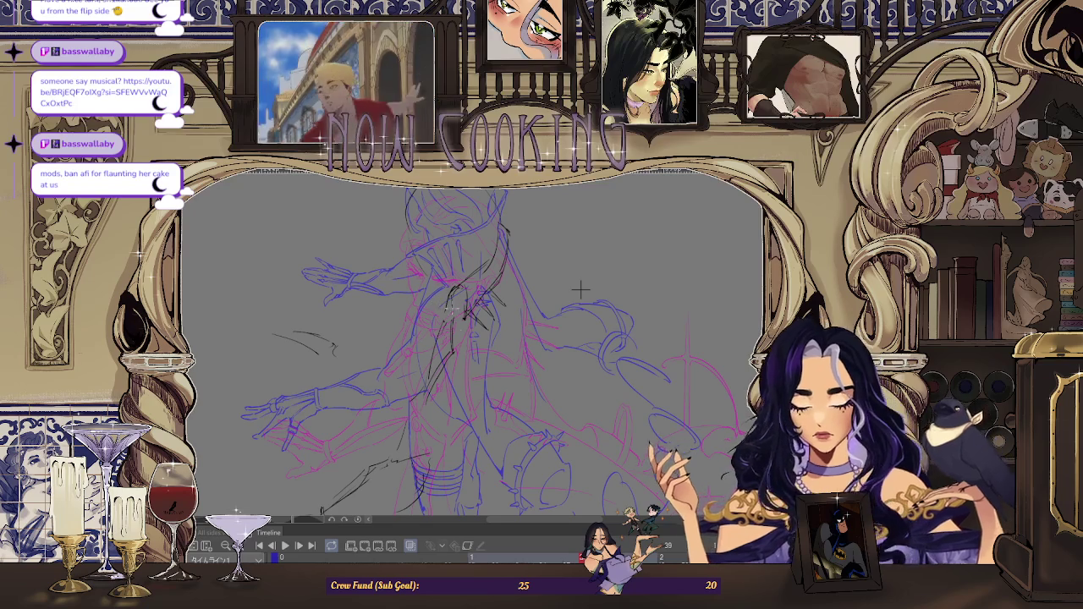
scroll(581, 290, down, 5)
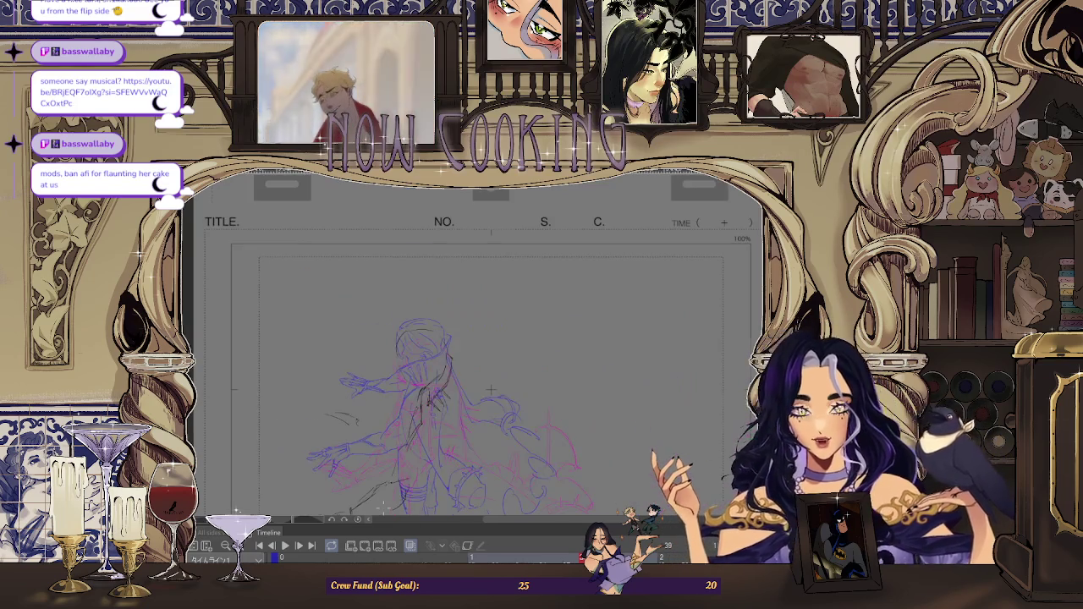
scroll(441, 406, up, 5)
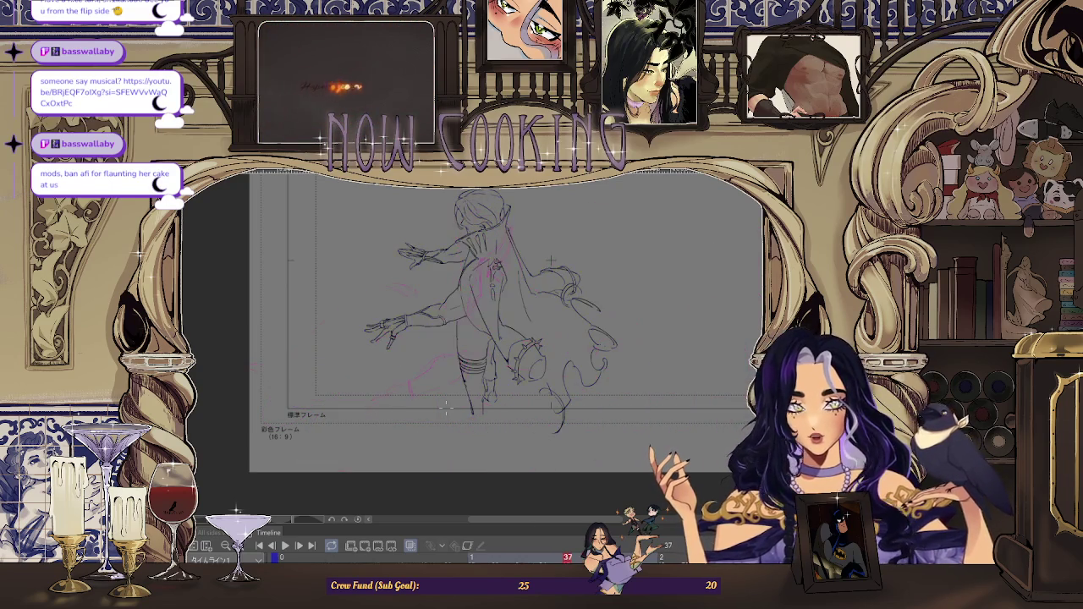
Turn off the onion-skin overlay and zoom around to compare the clean frames
scroll(550, 260, up, 2)
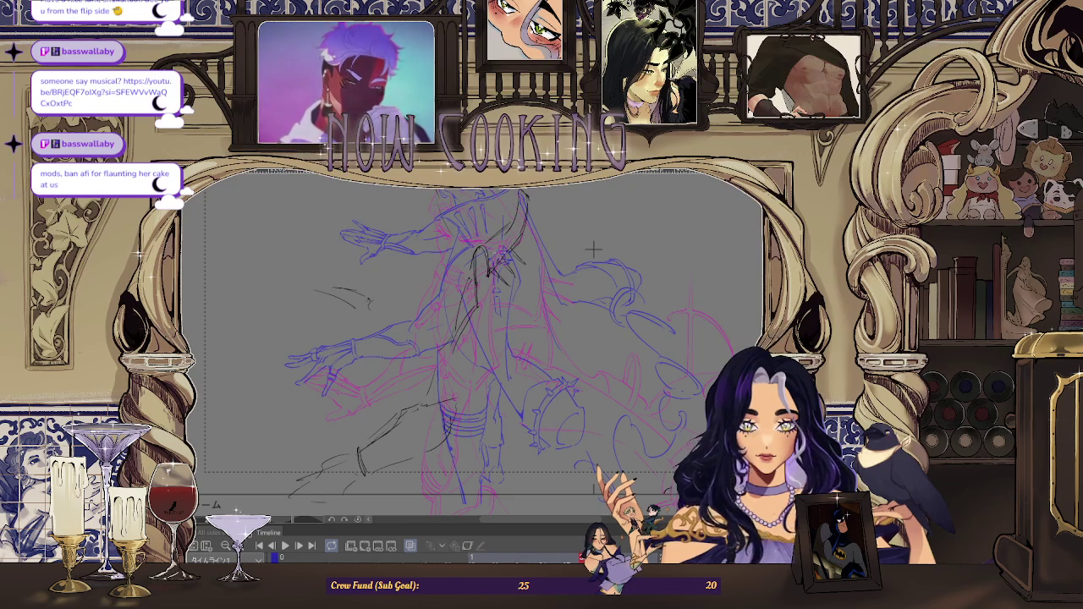
scroll(594, 249, down, 2)
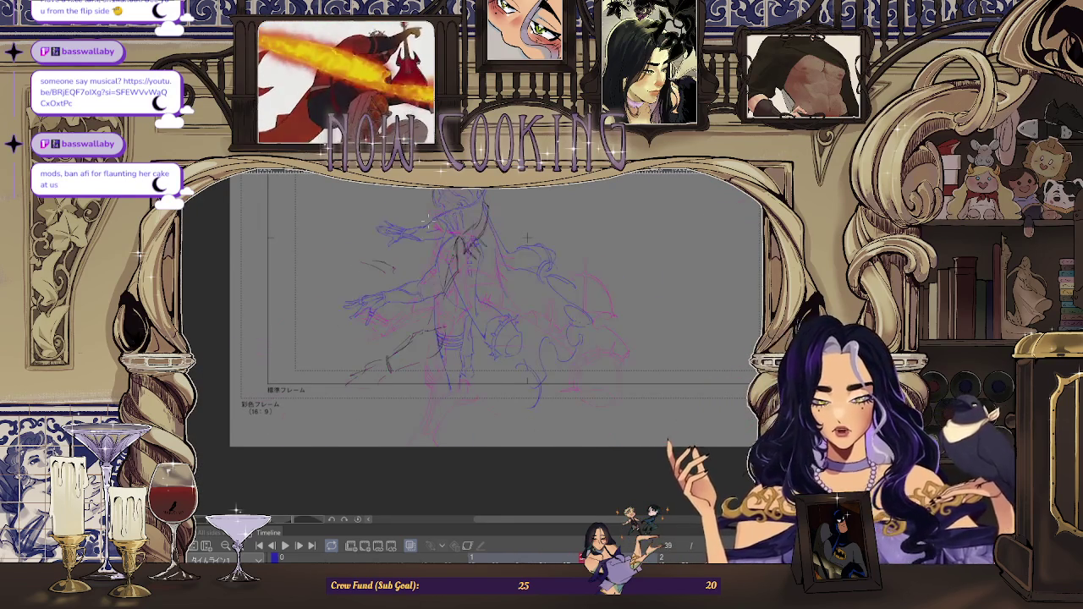
click(408, 547)
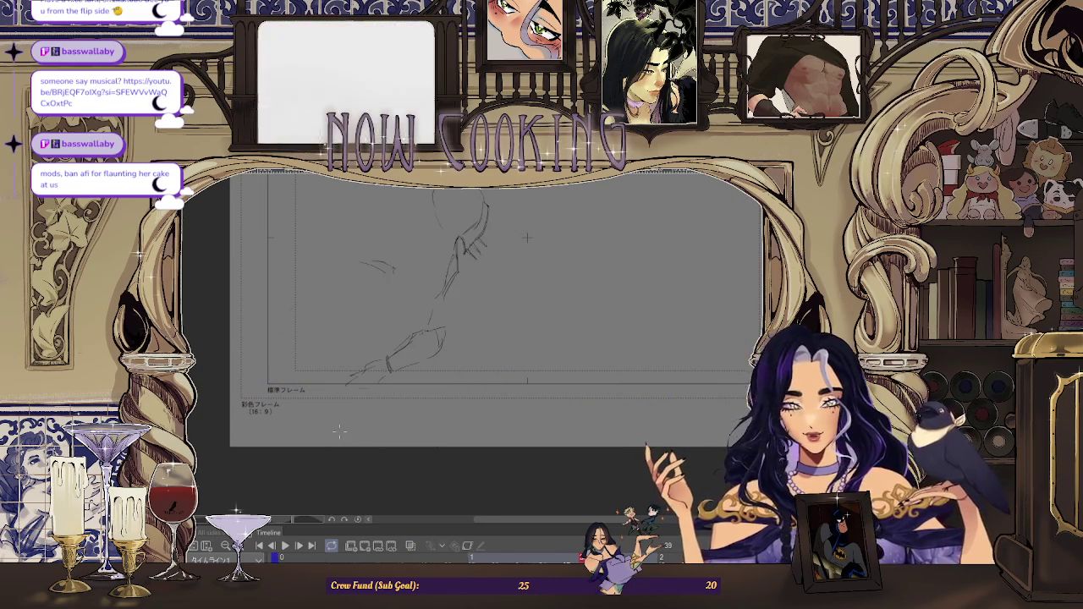
scroll(527, 238, up, 2)
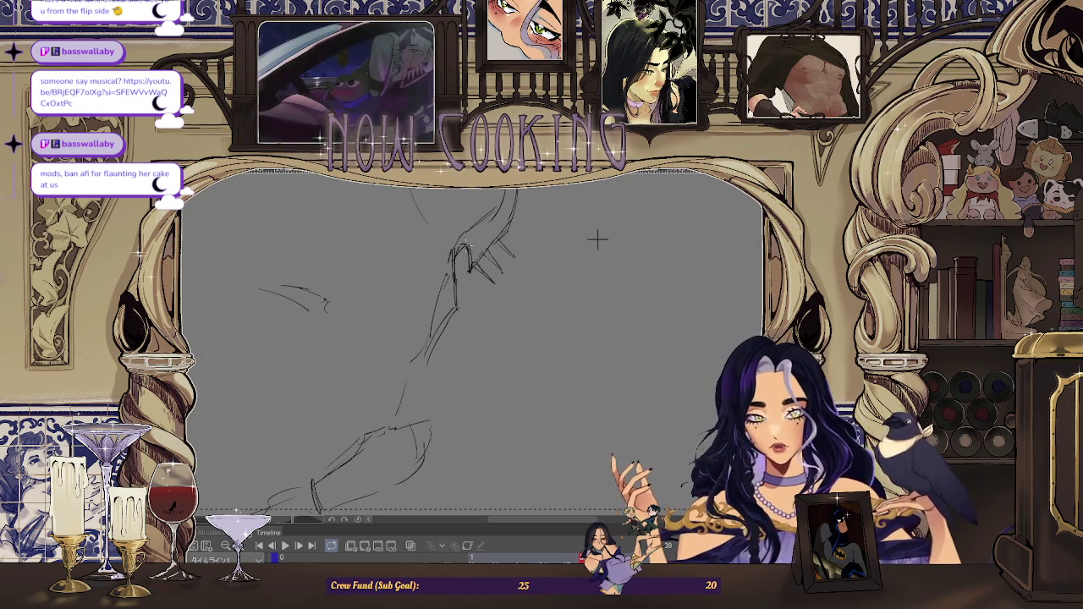
scroll(507, 263, down, 2)
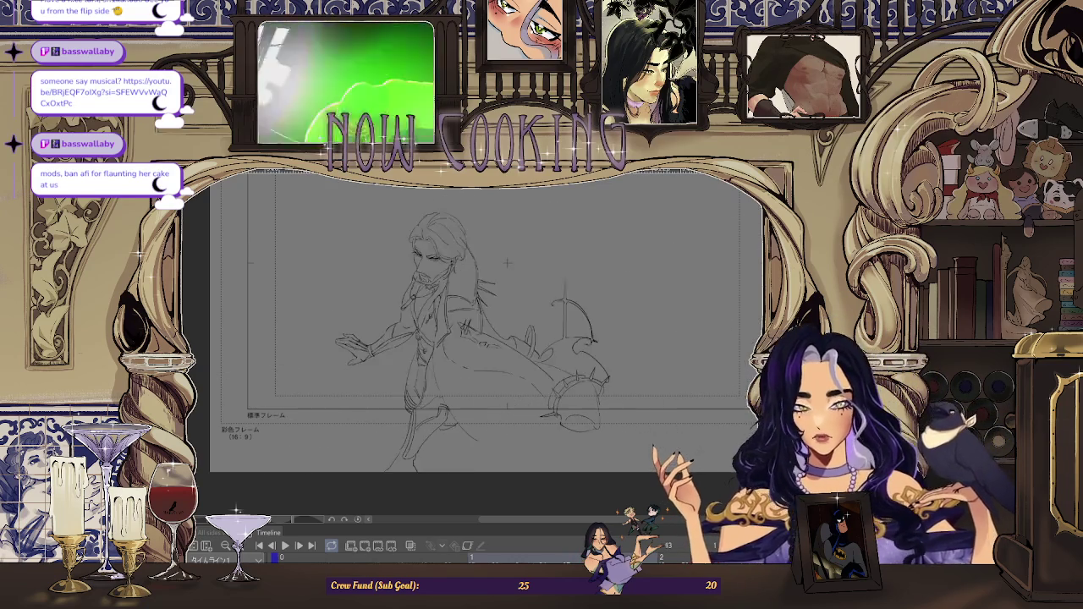
scroll(507, 263, up, 2)
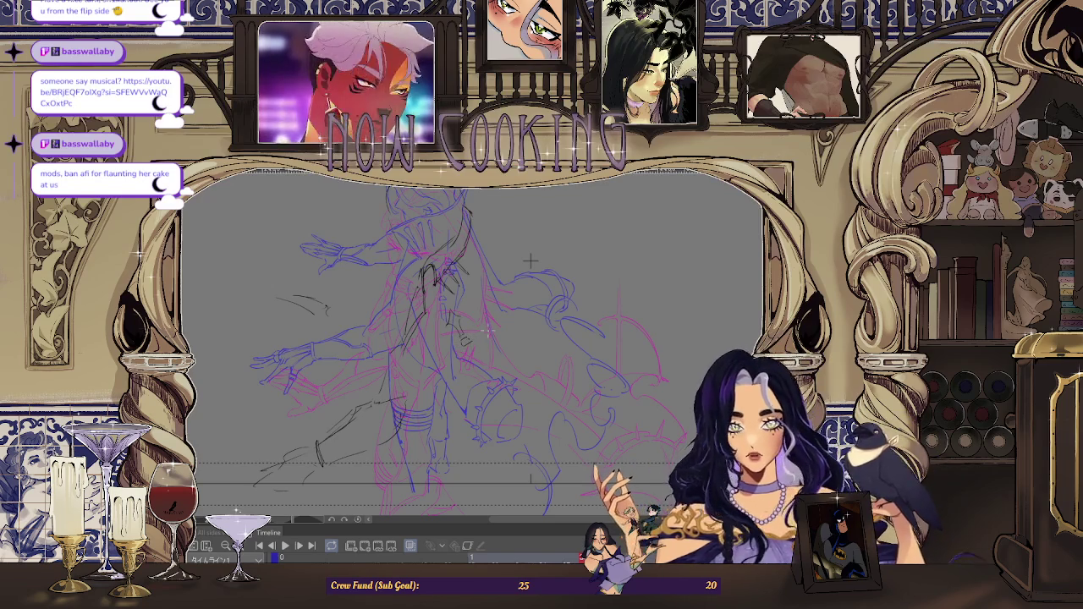
scroll(531, 261, up, 1)
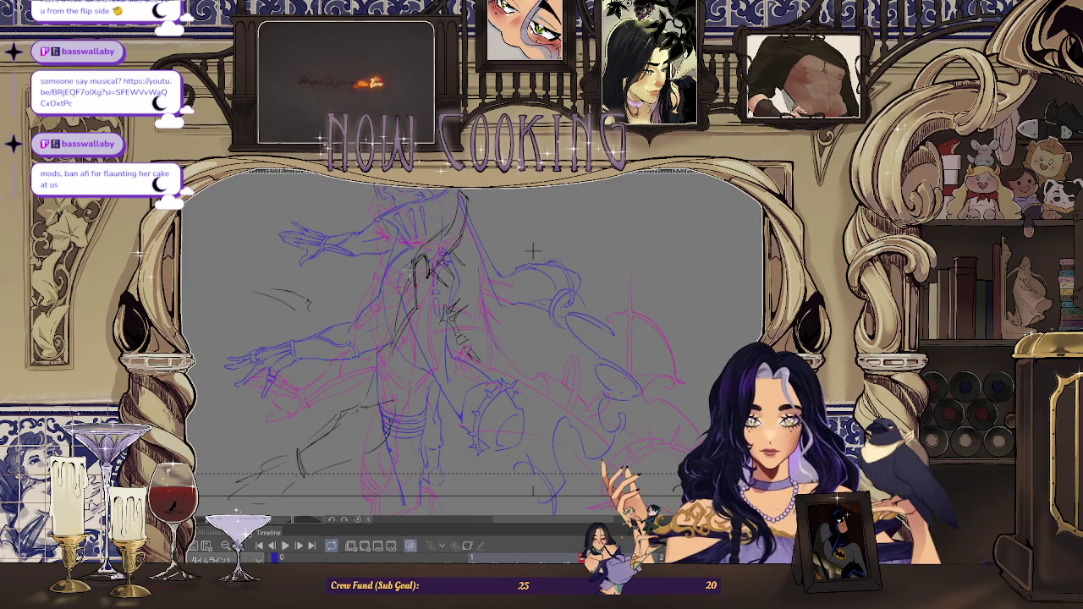
scroll(532, 250, down, 2)
click(411, 547)
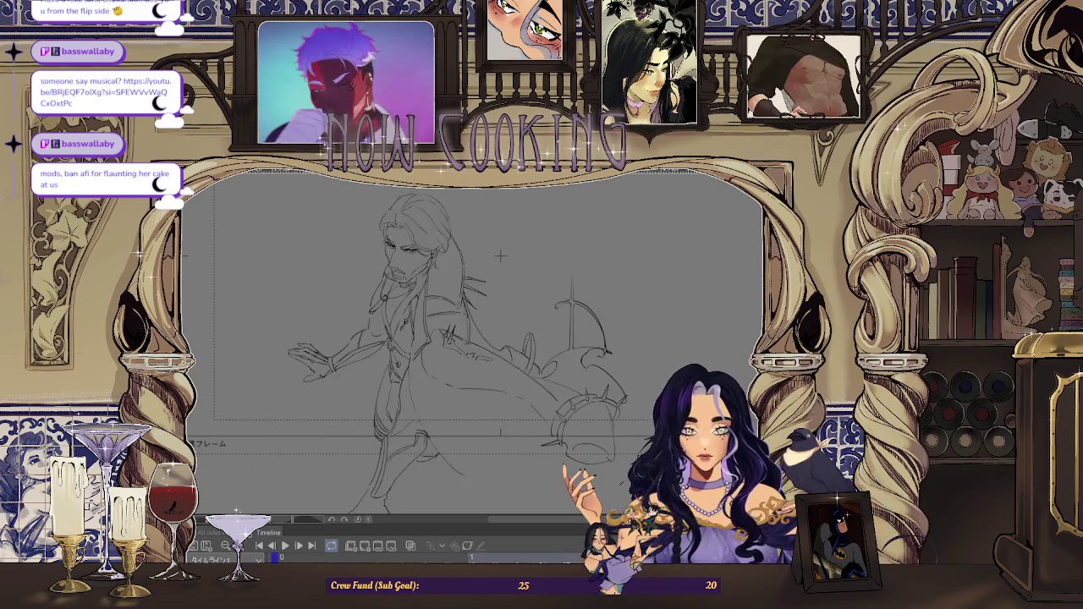
click(409, 545)
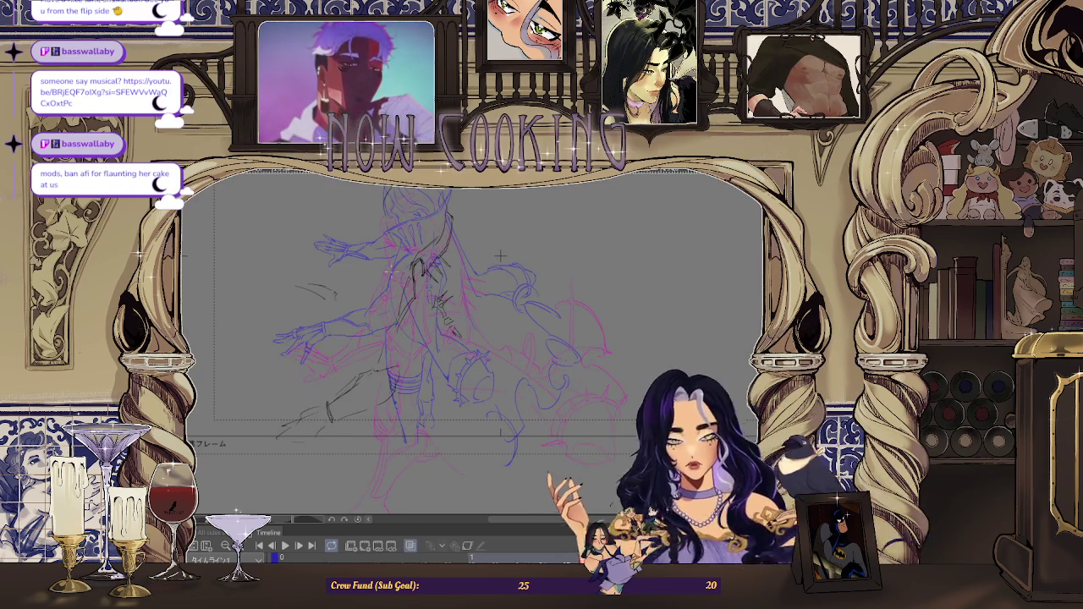
scroll(500, 255, up, 1)
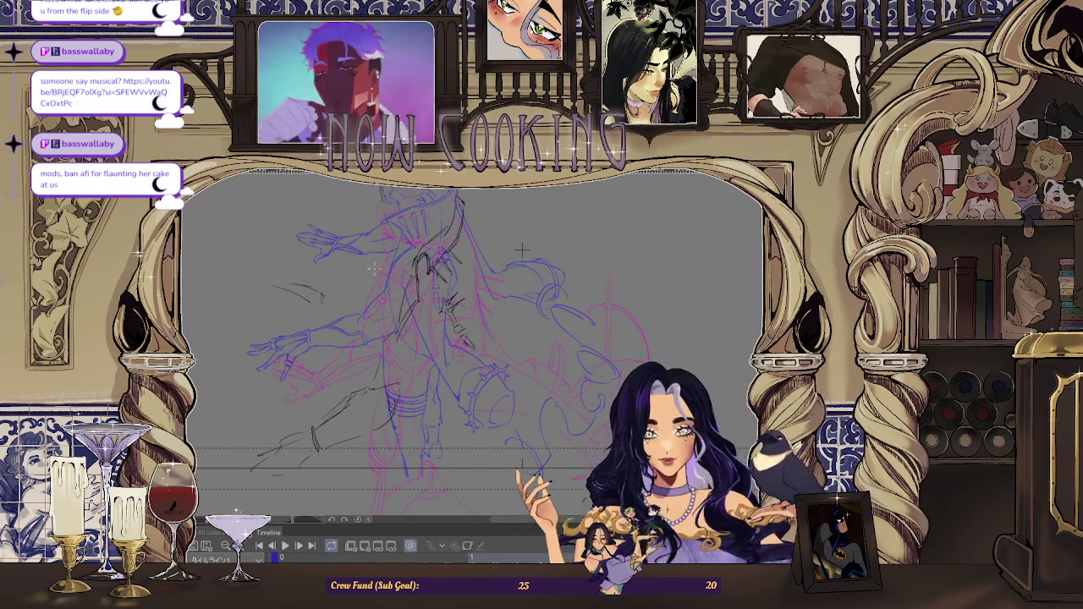